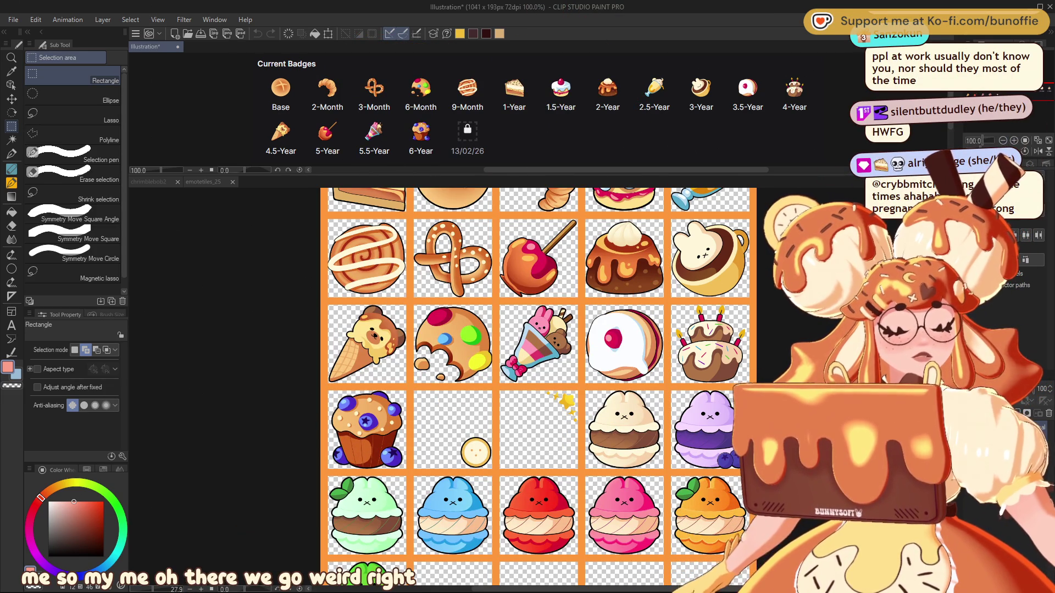
Enlarge the badges canvas above the emotes and bring the badge row into view.
left_click_drag(643, 174, 646, 432)
key("ctrl+plus")
key("ctrl+plus")
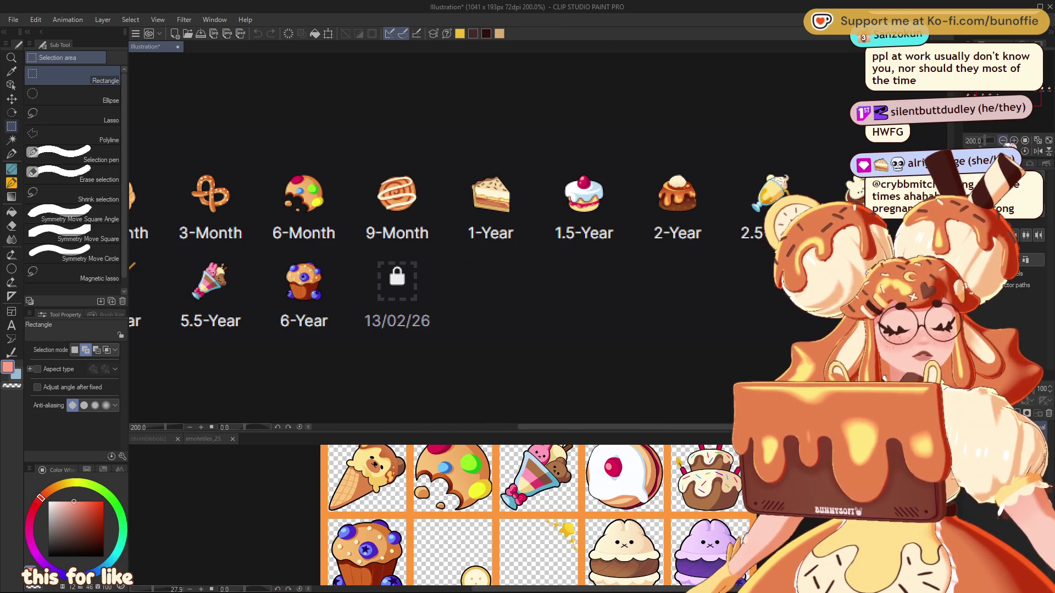
key("ctrl+minus")
scroll(440, 253, "left", 5)
left_click_drag(995, 93, 1002, 89)
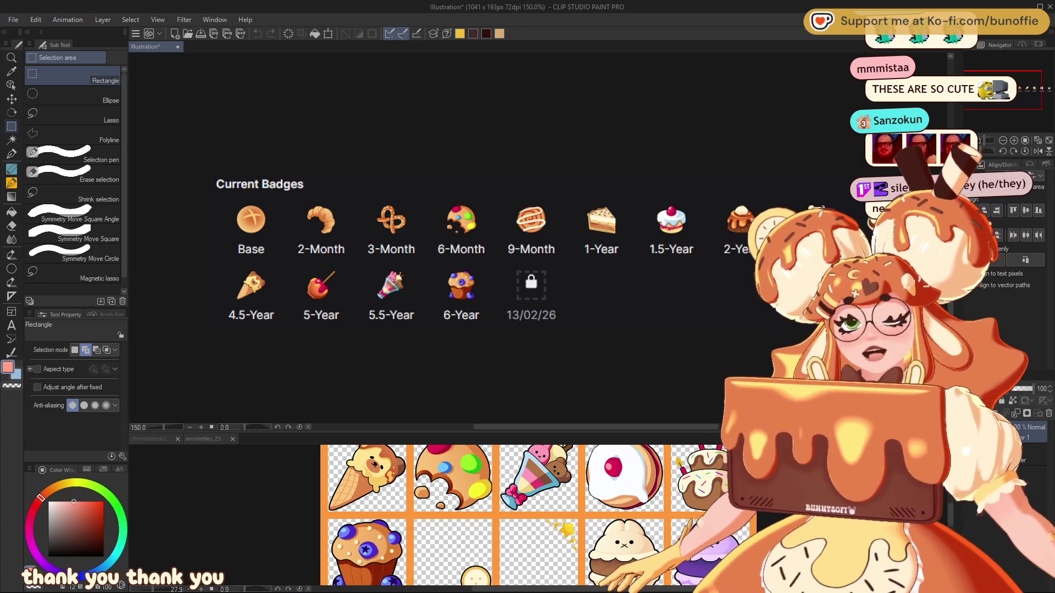
Pan along the badges and zoom to 400% on the 2.5-Year to 4-Year badges.
mouse_move(384, 248)
left_mouse_down()
mouse_move(461, 252)
mouse_move(425, 289)
mouse_move(429, 272)
mouse_move(389, 242)
mouse_move(370, 243)
mouse_move(385, 223)
mouse_move(320, 217)
mouse_move(320, 232)
mouse_move(251, 217)
mouse_move(251, 242)
mouse_move(197, 247)
left_mouse_up()
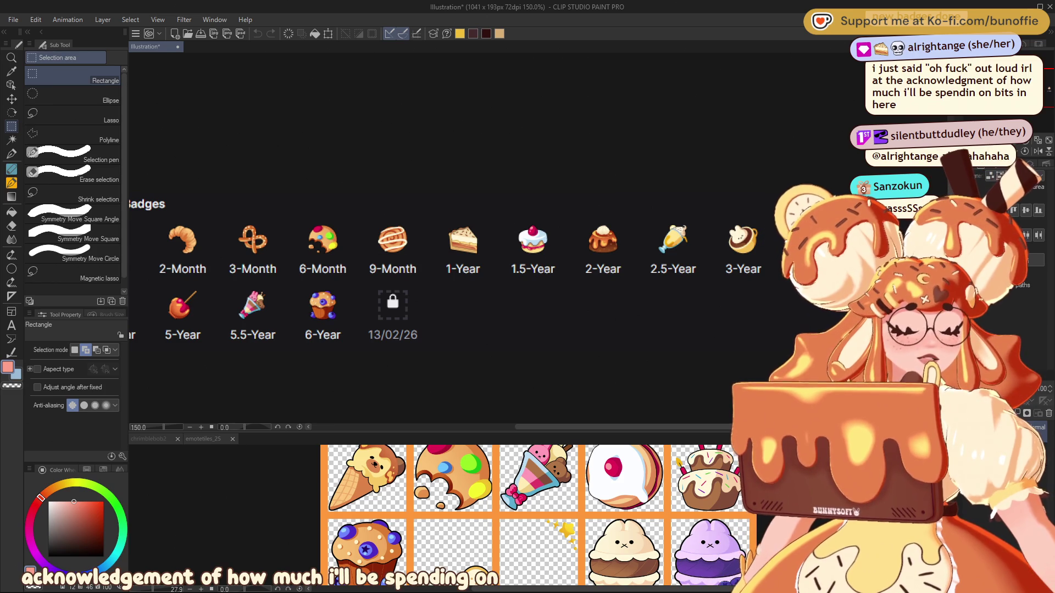
left_click_drag(439, 275, 454, 264)
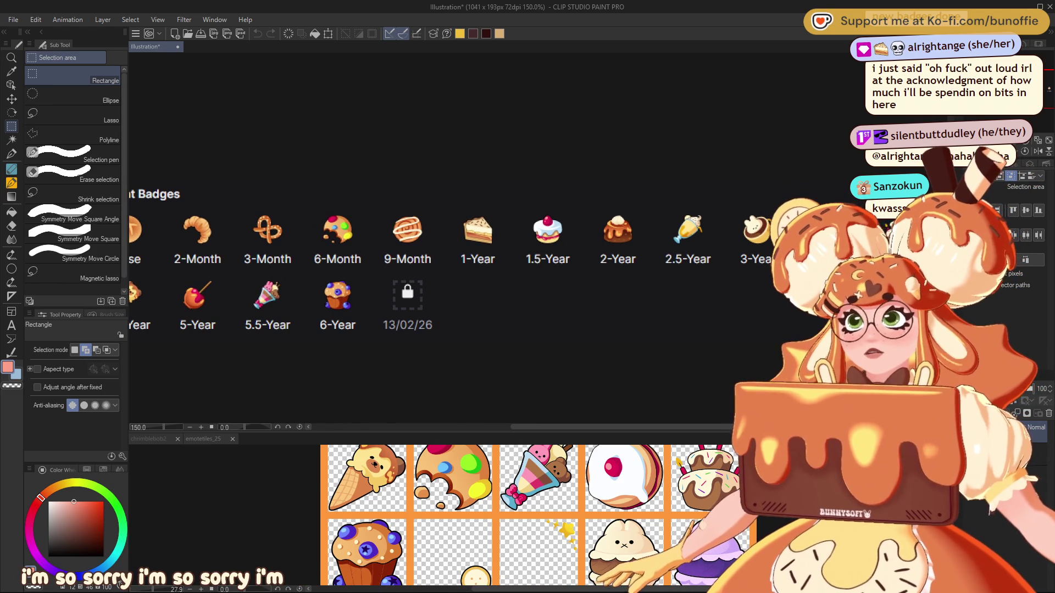
mouse_move(440, 274)
left_mouse_down()
mouse_move(352, 255)
mouse_move(314, 272)
mouse_move(336, 284)
mouse_move(334, 261)
mouse_move(275, 230)
mouse_move(282, 275)
mouse_move(296, 270)
mouse_move(277, 279)
mouse_move(183, 275)
left_mouse_up()
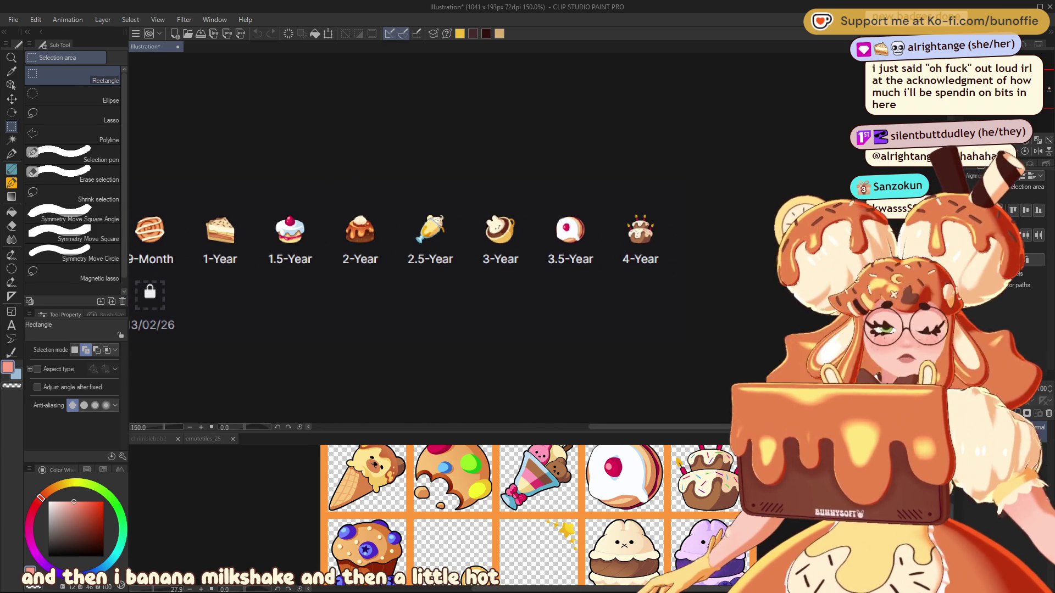
key("ctrl+plus")
key("ctrl+plus")
key("ctrl+plus")
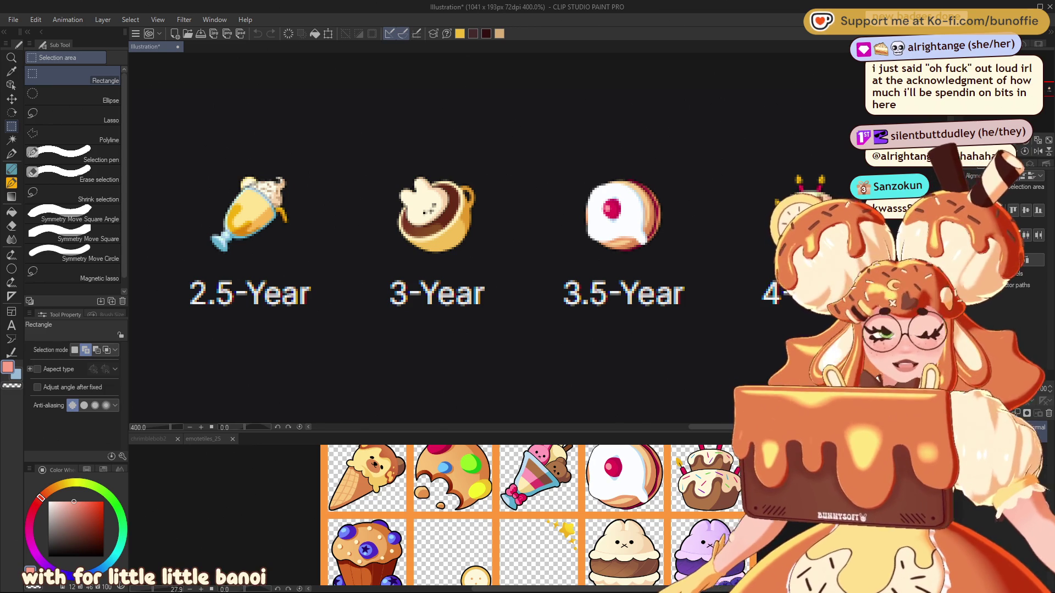
left_click_drag(247, 275, 164, 275)
Pan across the 3-Year to 4-Year badges and the month and year badges.
mouse_move(384, 275)
left_mouse_down()
mouse_move(343, 277)
mouse_move(343, 301)
left_mouse_up()
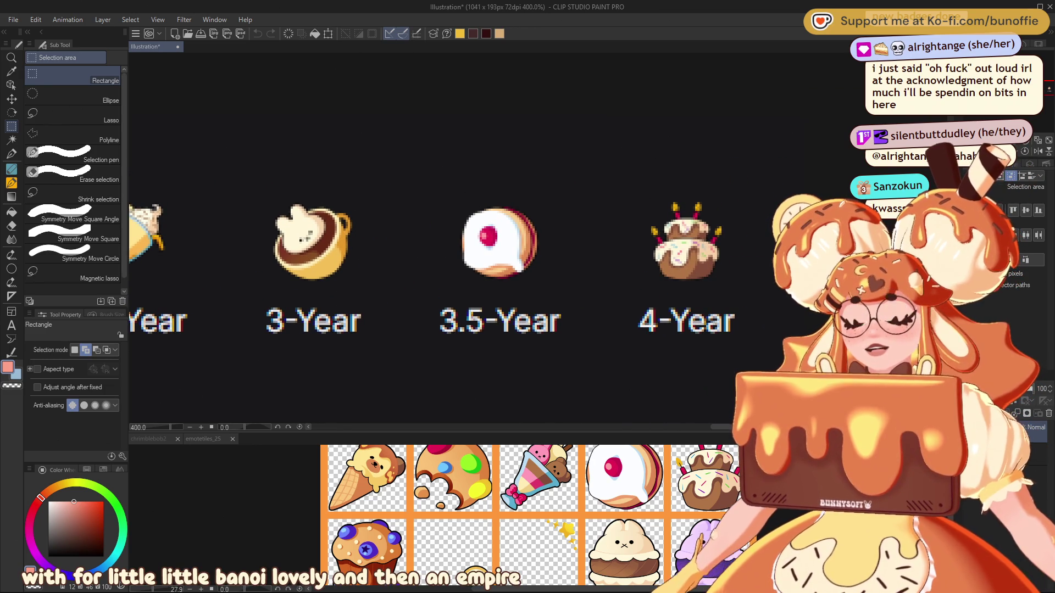
left_click_drag(384, 275, 261, 261)
mouse_move(1045, 90)
left_mouse_down()
mouse_move(953, 94)
mouse_move(973, 96)
left_mouse_up()
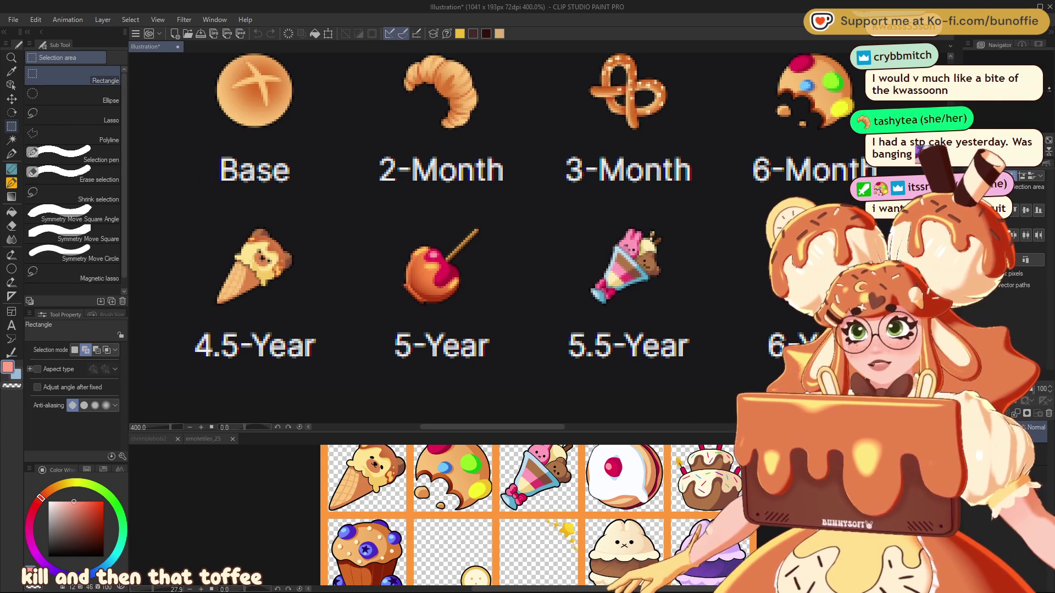
mouse_move(973, 96)
left_mouse_down()
mouse_move(996, 83)
mouse_move(962, 122)
mouse_move(1018, 126)
left_mouse_up()
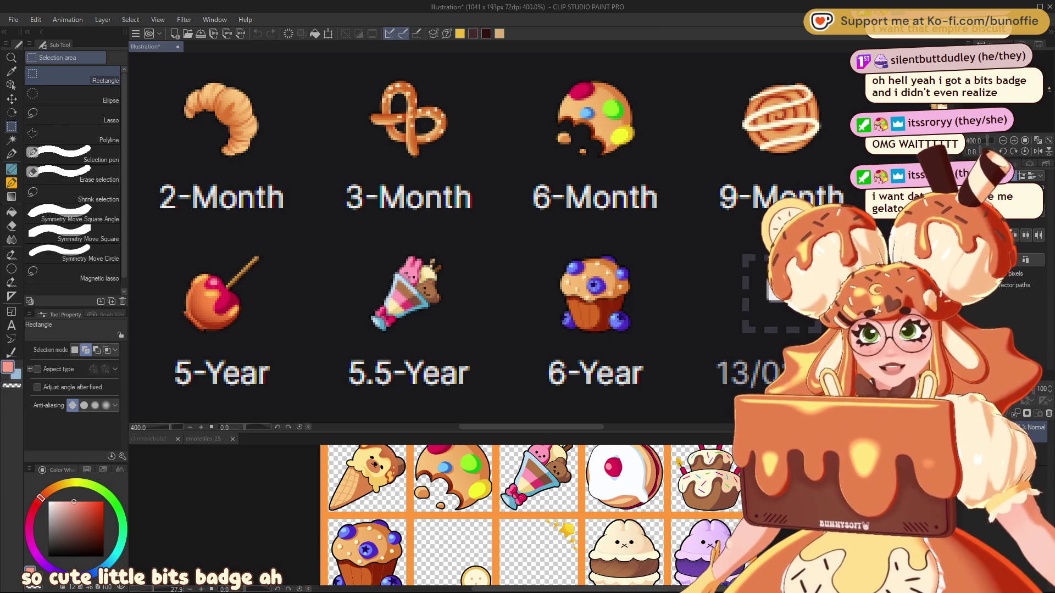
Shrink the badges area back to a strip and fit all Current Badges into it.
key("ctrl+minus")
key("ctrl+minus")
key("ctrl+minus")
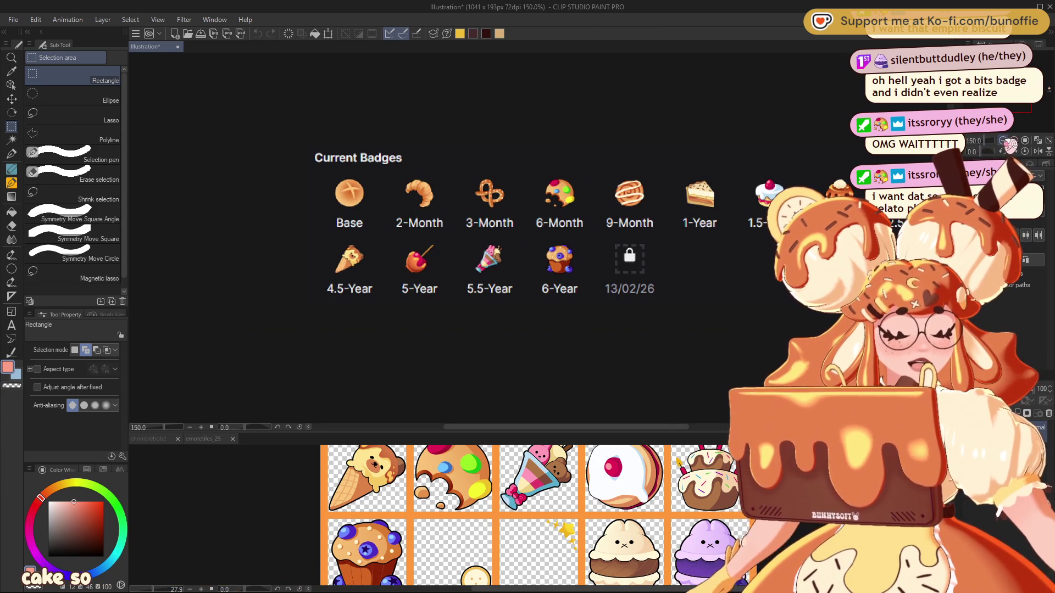
mouse_move(695, 431)
left_mouse_down()
mouse_move(687, 110)
mouse_move(680, 157)
left_mouse_up()
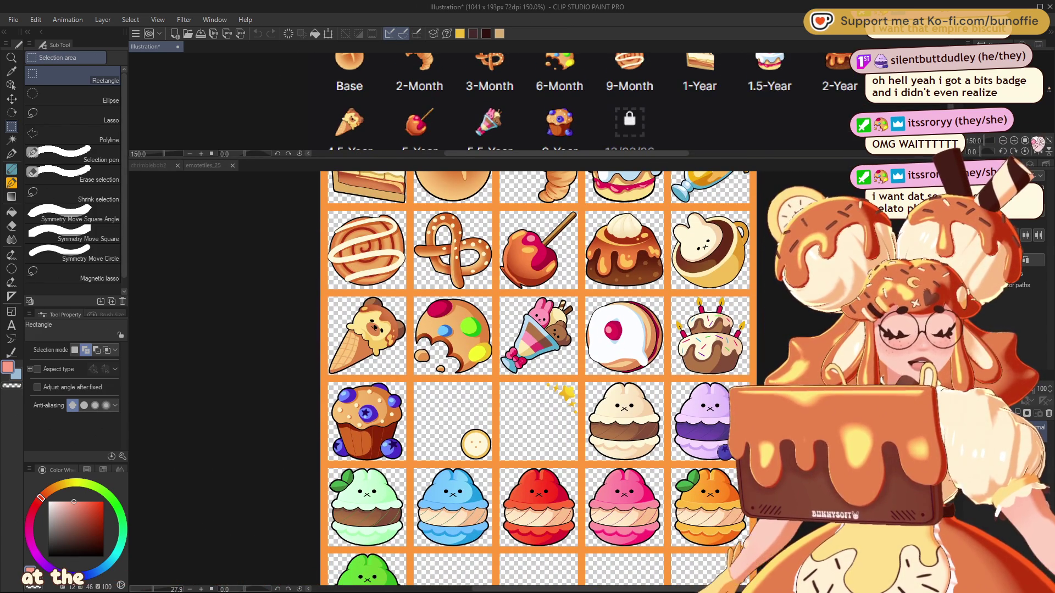
key("ctrl+0")
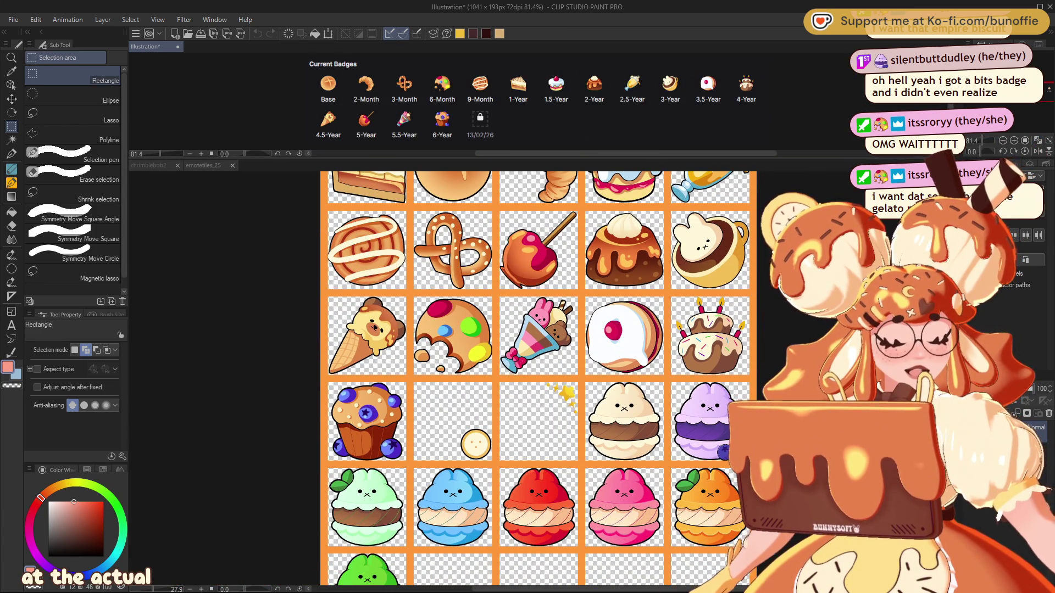
Switch to the emotetiles_25 sheet and bring its top rows of tiles into view.
left_click(214, 165)
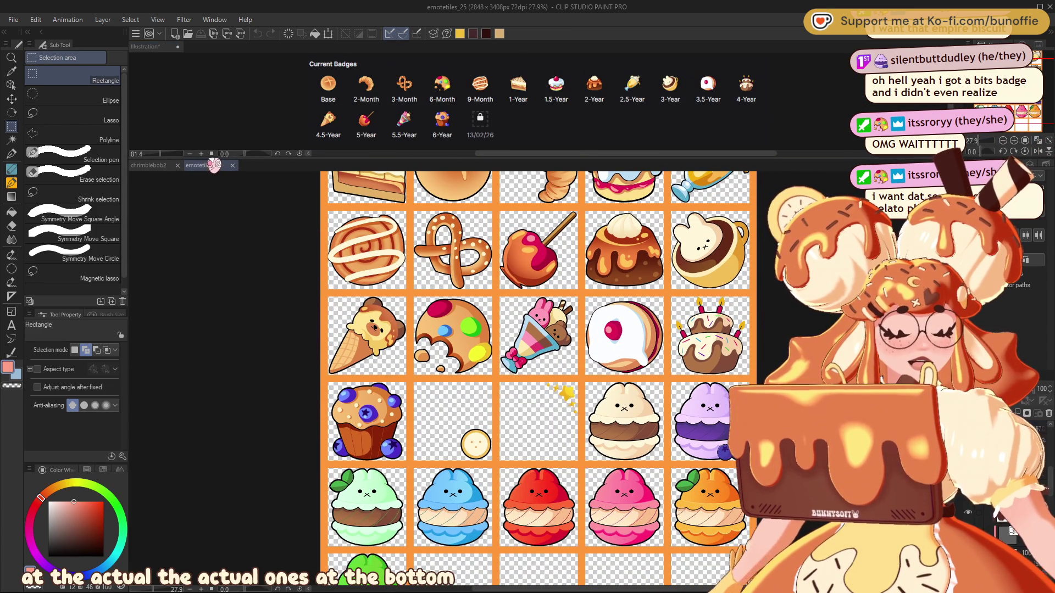
scroll(538, 385, "up", 3)
scroll(542, 340, "up", 1)
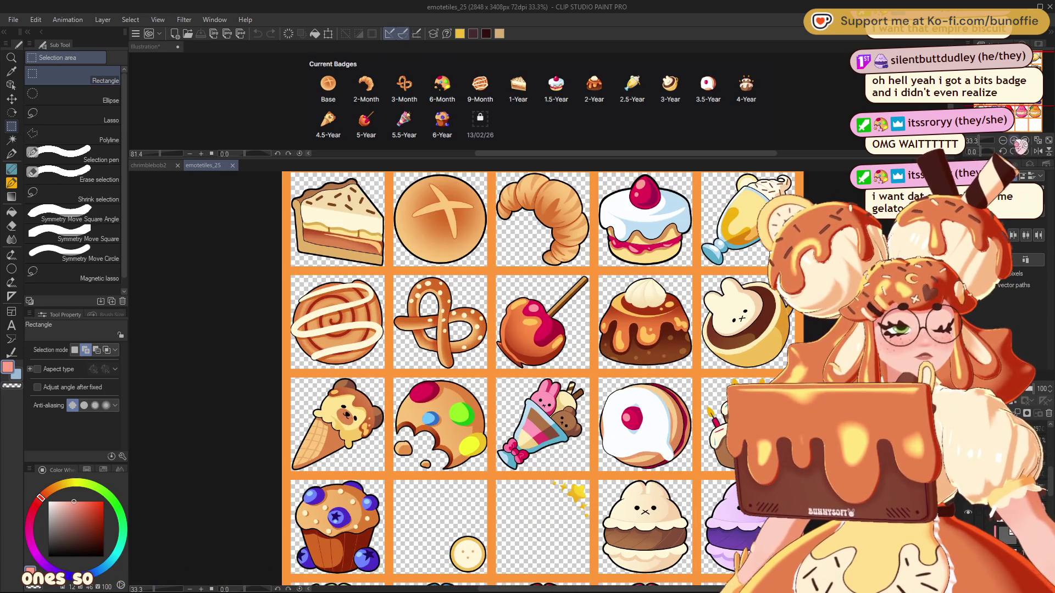
mouse_move(549, 329)
left_mouse_down()
mouse_move(544, 352)
mouse_move(510, 357)
mouse_move(527, 353)
mouse_move(497, 376)
mouse_move(527, 138)
mouse_move(527, 150)
mouse_move(483, 92)
mouse_move(492, 70)
mouse_move(435, 48)
left_mouse_up()
left_click_drag(1032, 112, 1031, 108)
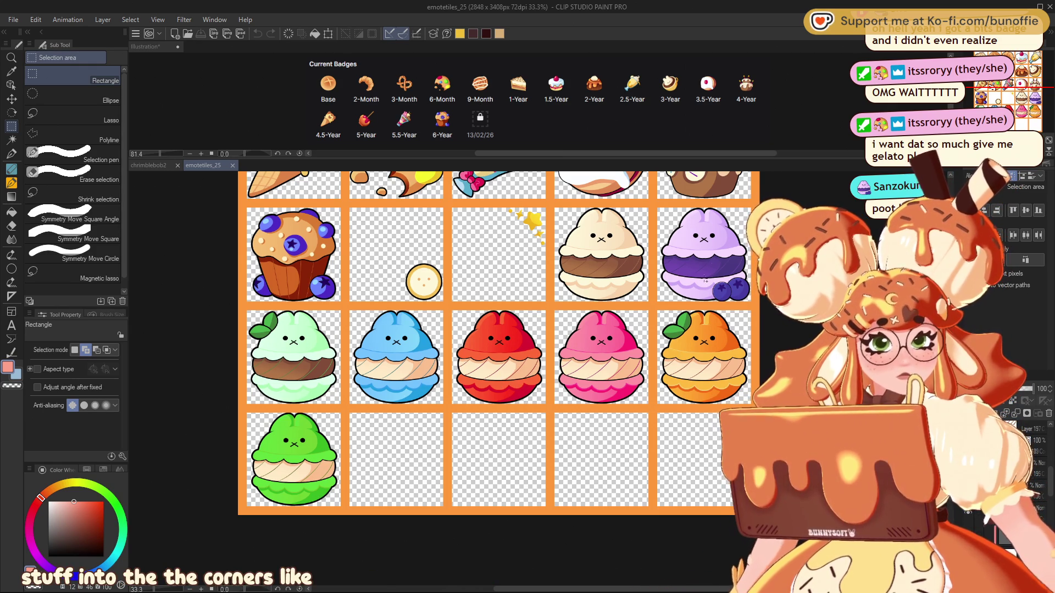
mouse_move(1012, 113)
left_mouse_down()
mouse_move(1020, 95)
mouse_move(1033, 96)
mouse_move(1024, 117)
left_mouse_up()
scroll(1025, 93, "up", 2)
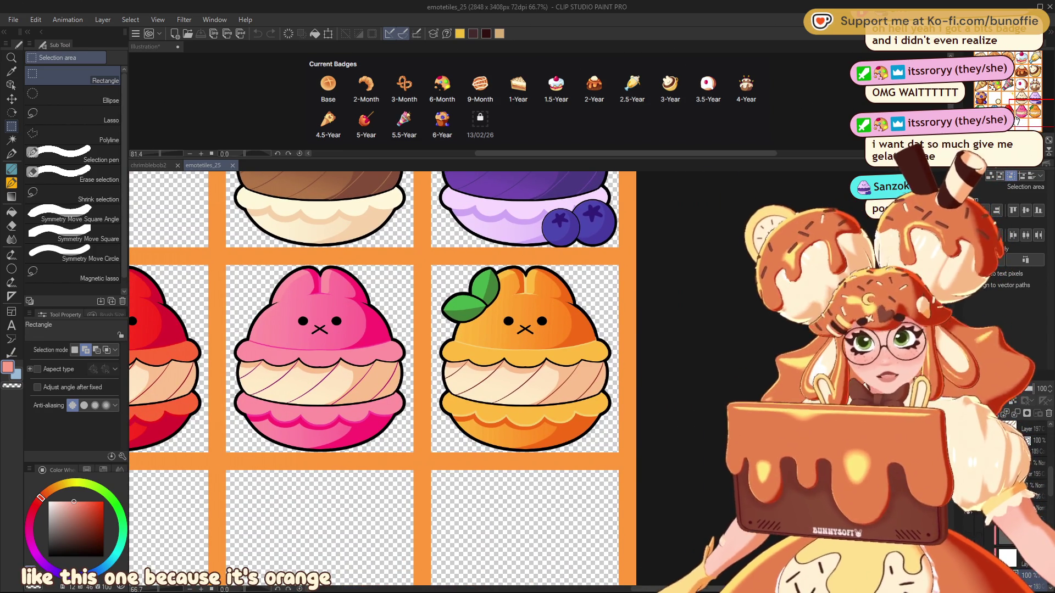
View the mint, blue, red and green bunny macaron rows up close at 50%.
mouse_move(1031, 110)
left_mouse_down()
mouse_move(987, 110)
mouse_move(1004, 105)
left_mouse_up()
key("ctrl+minus")
key("ctrl+minus")
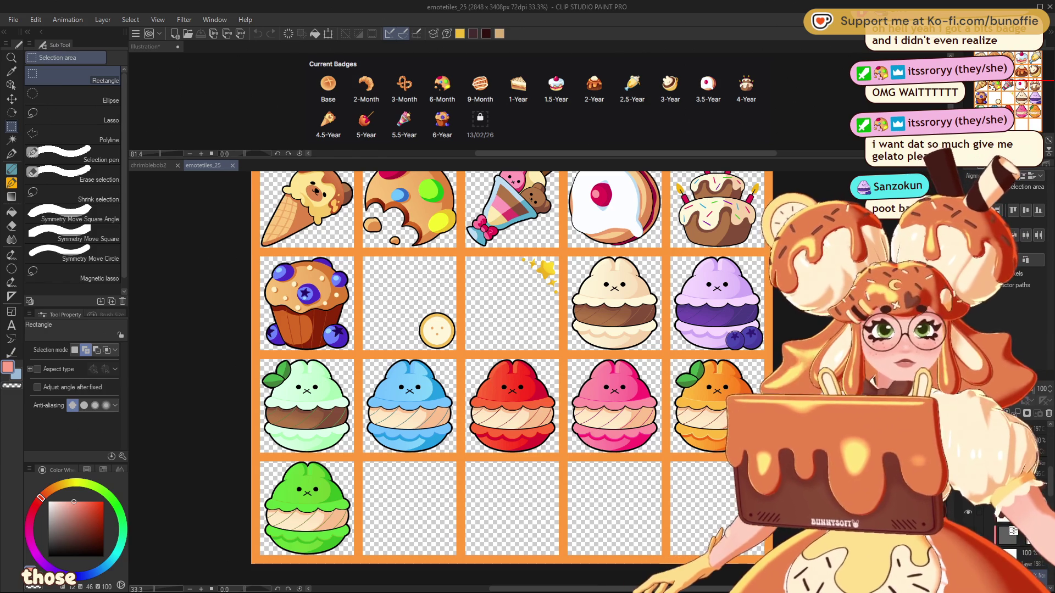
mouse_move(1025, 108)
left_mouse_down()
mouse_move(1026, 90)
mouse_move(1023, 107)
left_mouse_up()
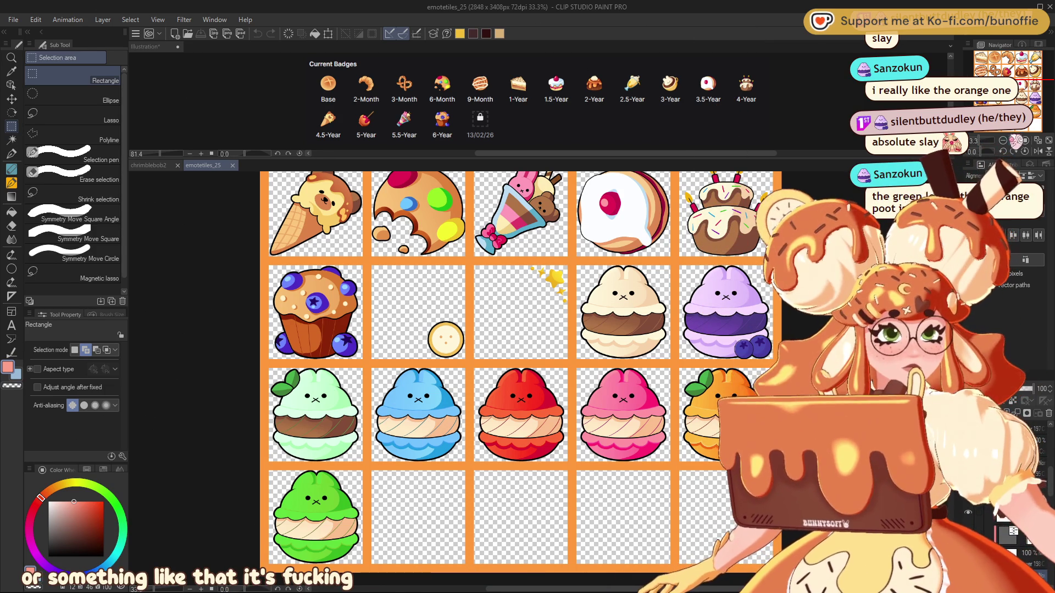
mouse_move(494, 384)
left_mouse_down()
mouse_move(538, 353)
mouse_move(468, 342)
left_mouse_up()
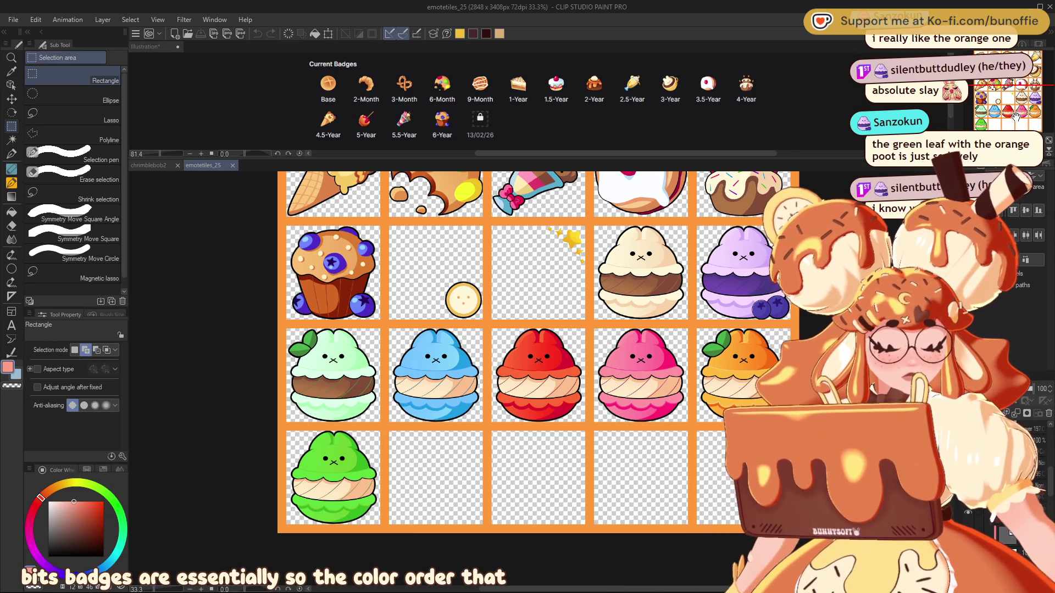
key("ctrl+plus")
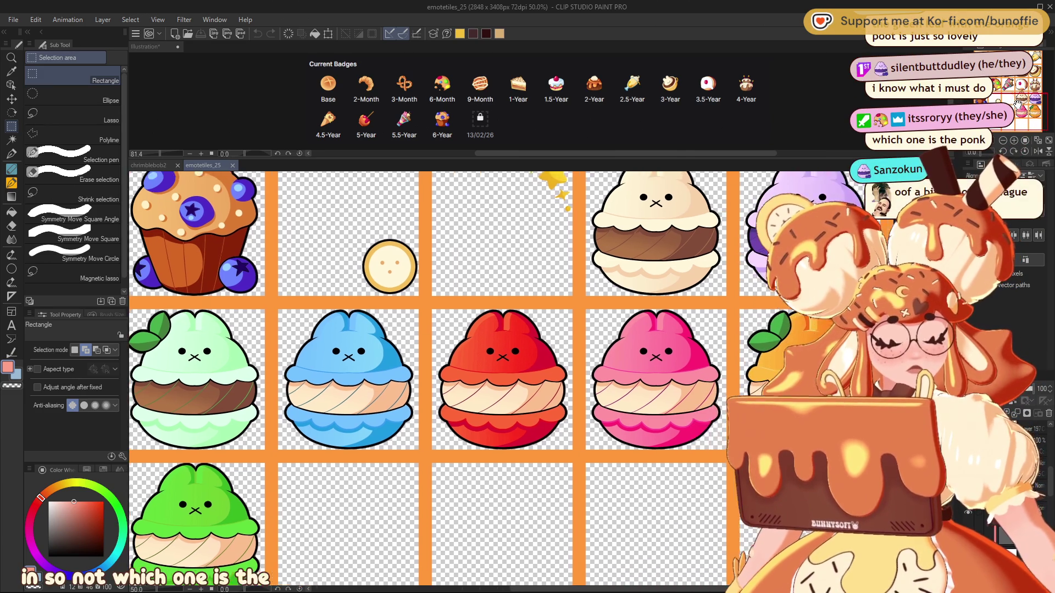
left_click_drag(1019, 101, 1016, 109)
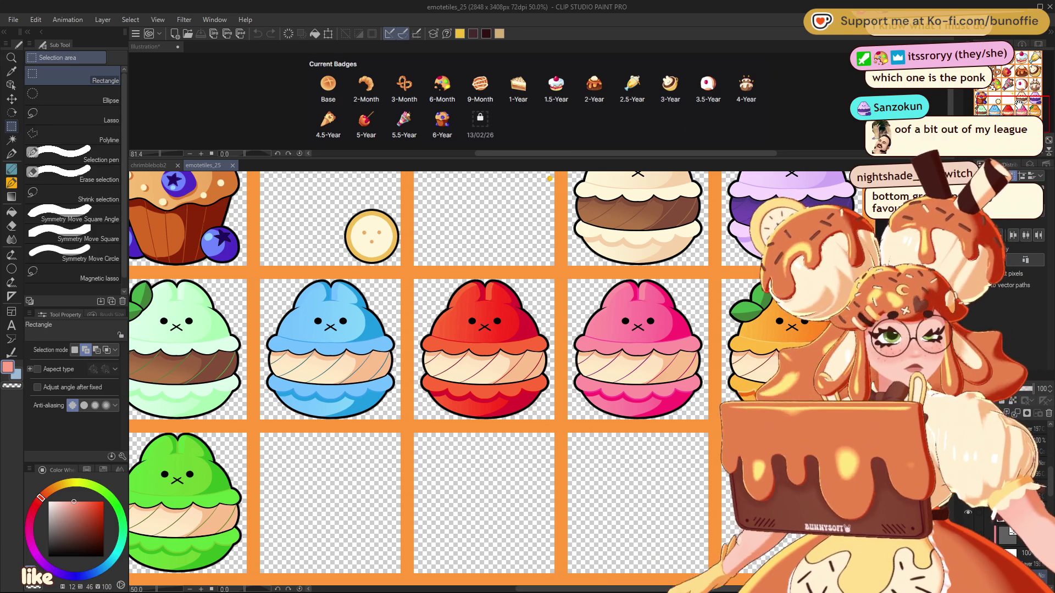
left_click_drag(1019, 102, 1002, 110)
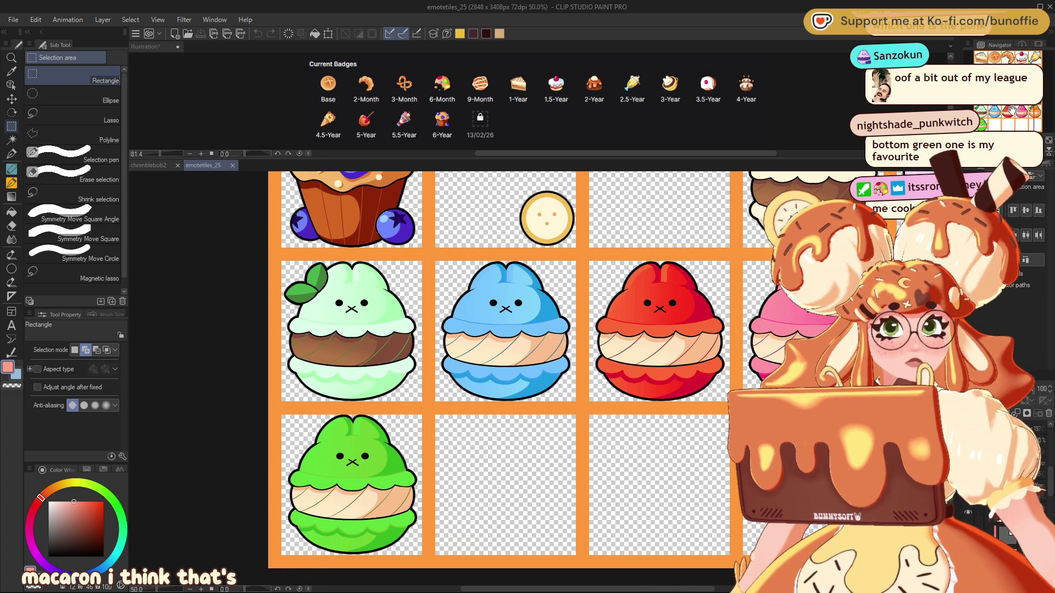
left_click_drag(1012, 109, 1015, 113)
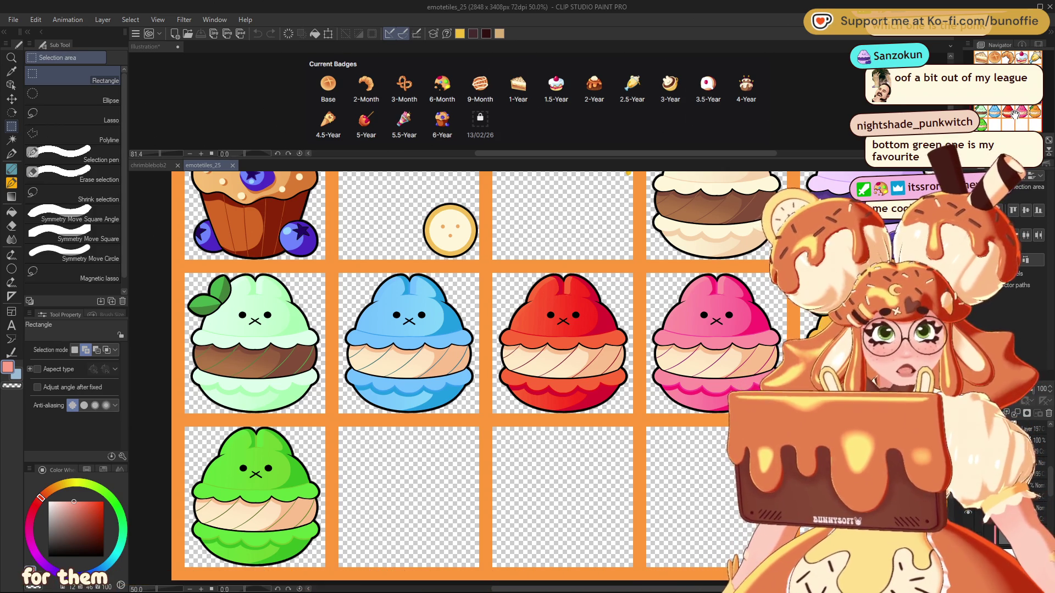
left_click_drag(1010, 110, 1021, 108)
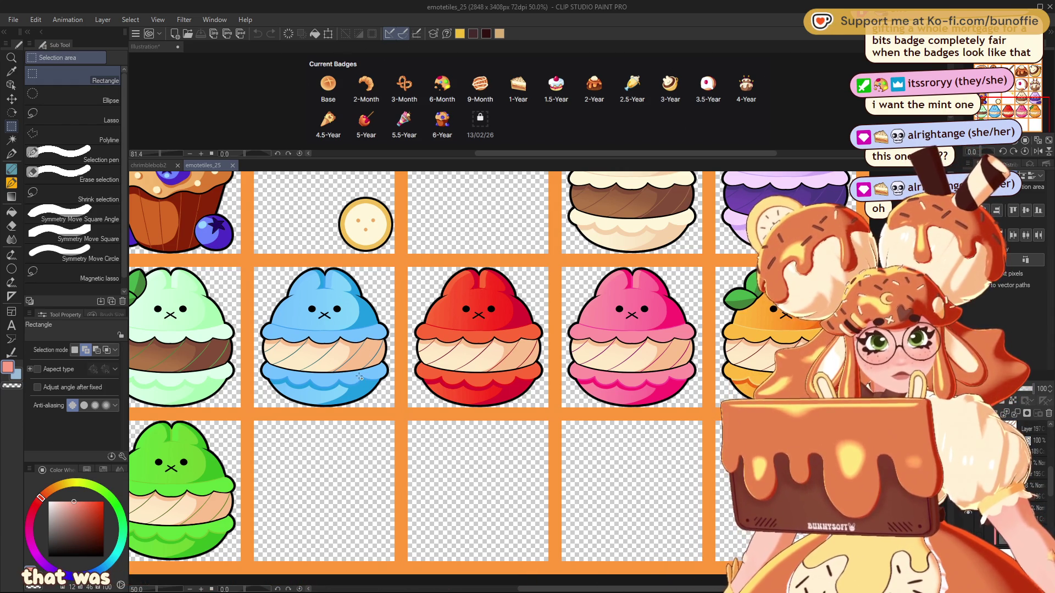
left_click_drag(1015, 107, 1004, 113)
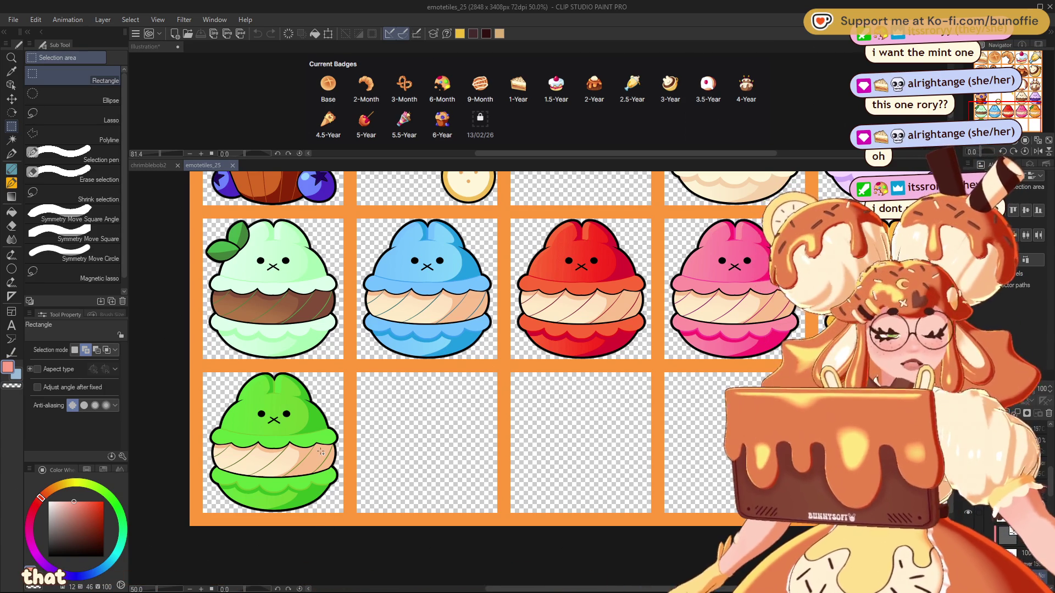
scroll(450, 379, "up", 5)
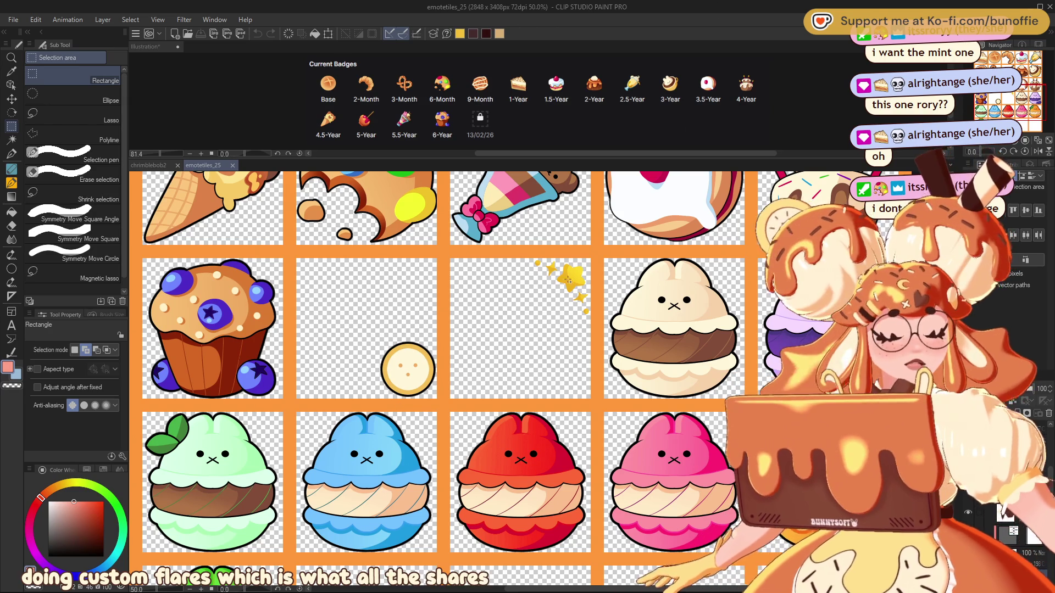
scroll(548, 295, "up", 3)
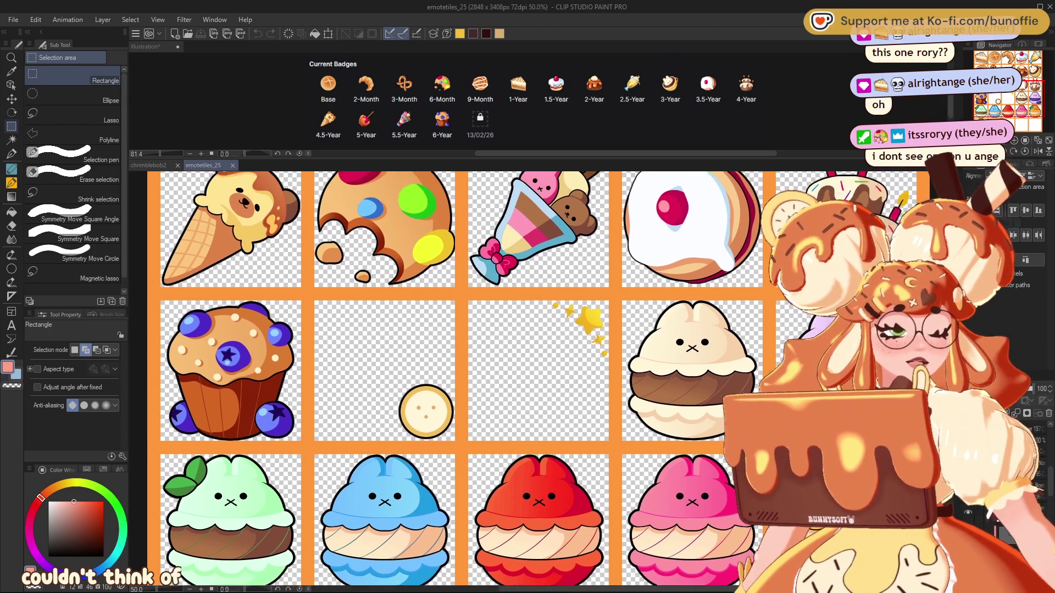
scroll(434, 379, "up", 3)
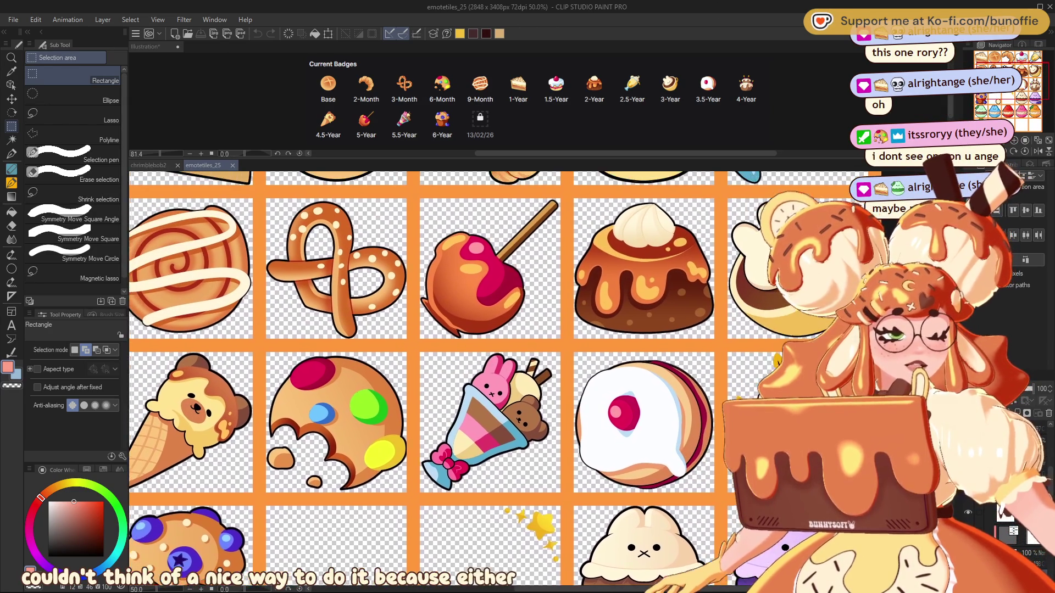
left_click_drag(1004, 68, 1010, 55)
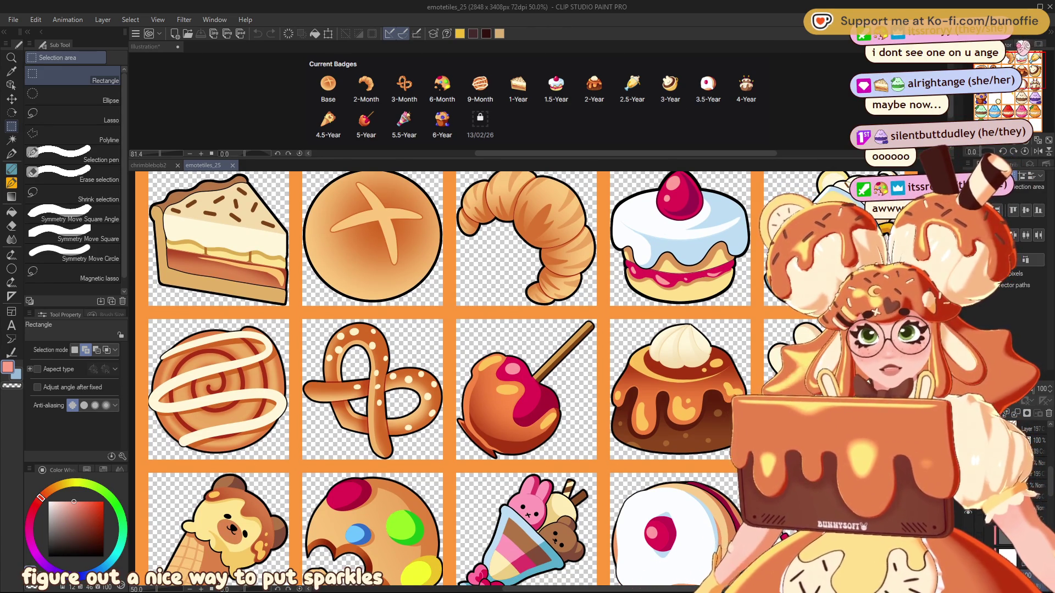
left_click_drag(1009, 55, 1004, 71)
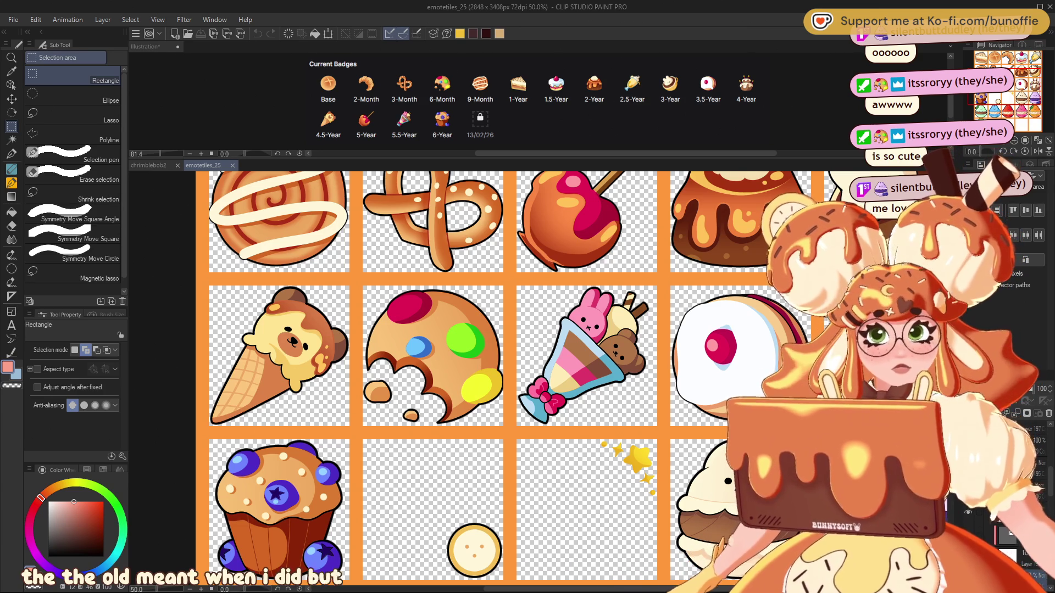
mouse_move(1001, 83)
left_mouse_down()
mouse_move(994, 108)
mouse_move(1004, 105)
left_mouse_up()
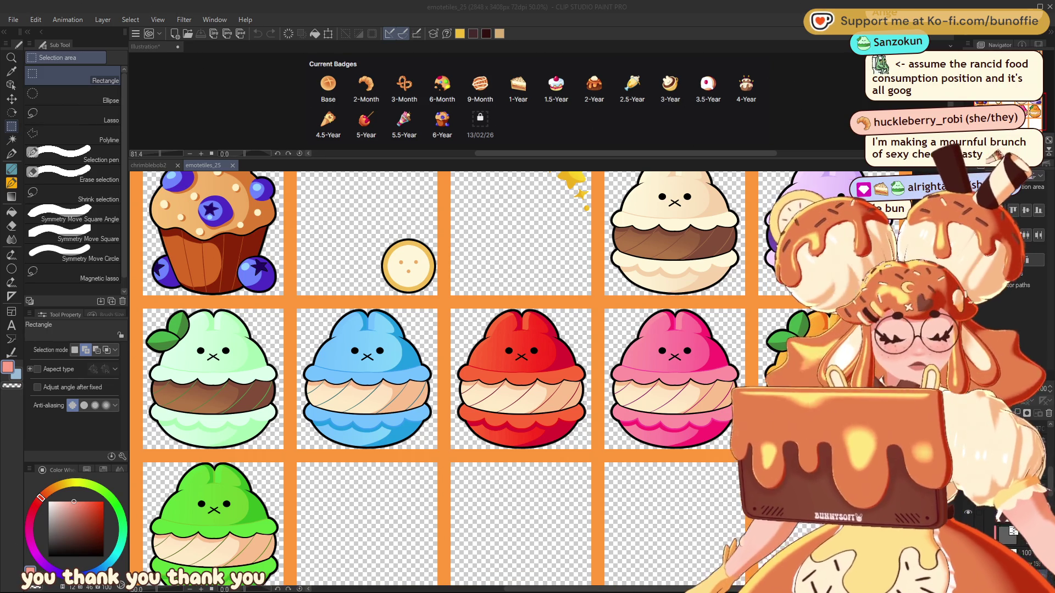
Zoom out and pan to view the top row of the emote tile sheet.
key("ctrl+minus")
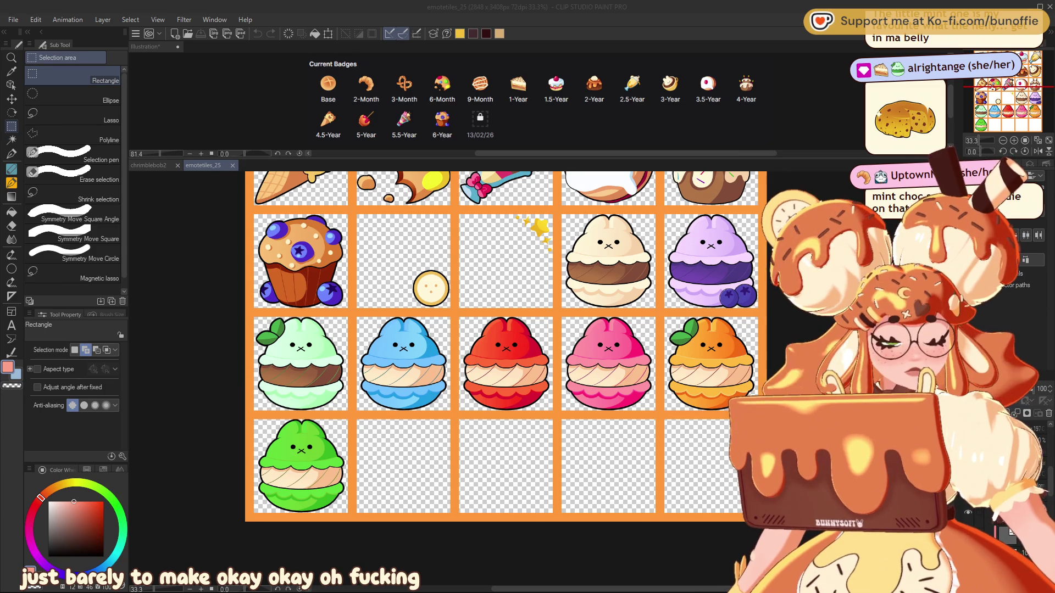
mouse_move(1030, 105)
left_mouse_down()
mouse_move(1010, 104)
mouse_move(1026, 94)
mouse_move(1026, 107)
mouse_move(1020, 96)
left_mouse_up()
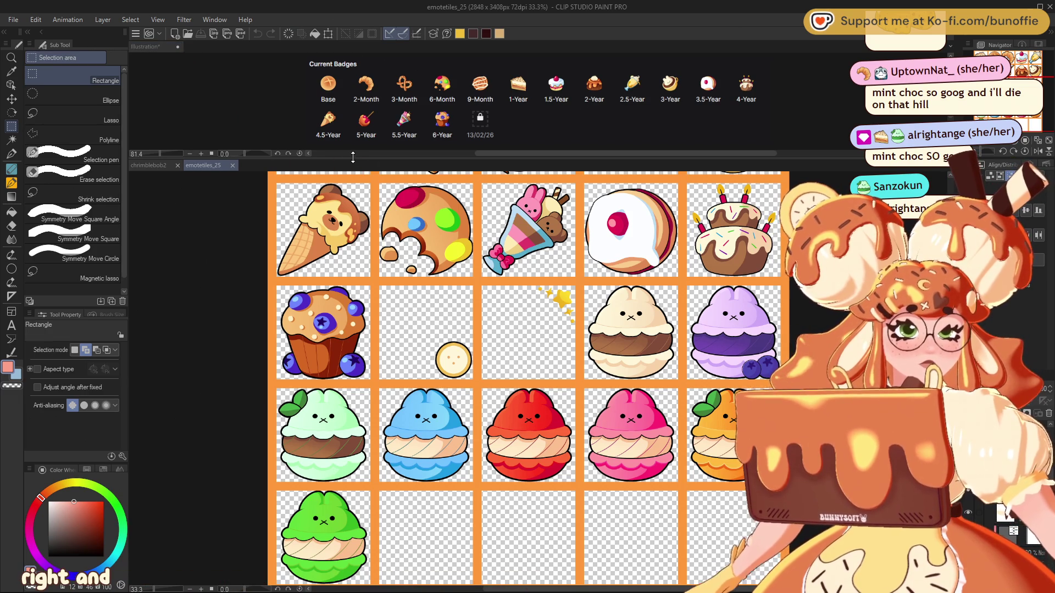
scroll(527, 379, "down", 2)
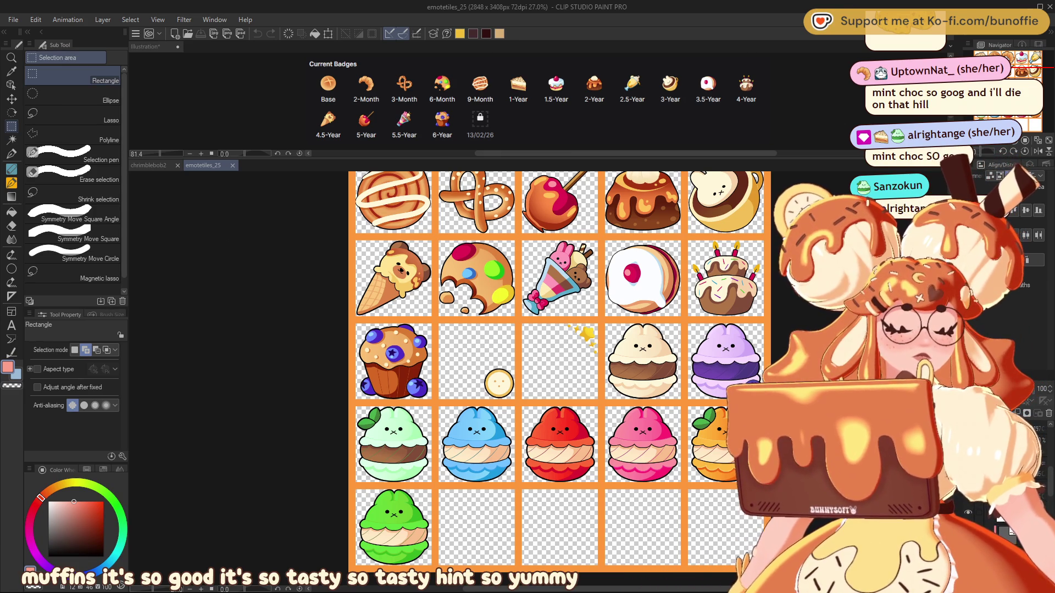
Briefly bring up the Illustration canvas, close it, then close the emotetiles_25 sheet.
left_click(528, 122)
key("ctrl+v")
key("ctrl+w")
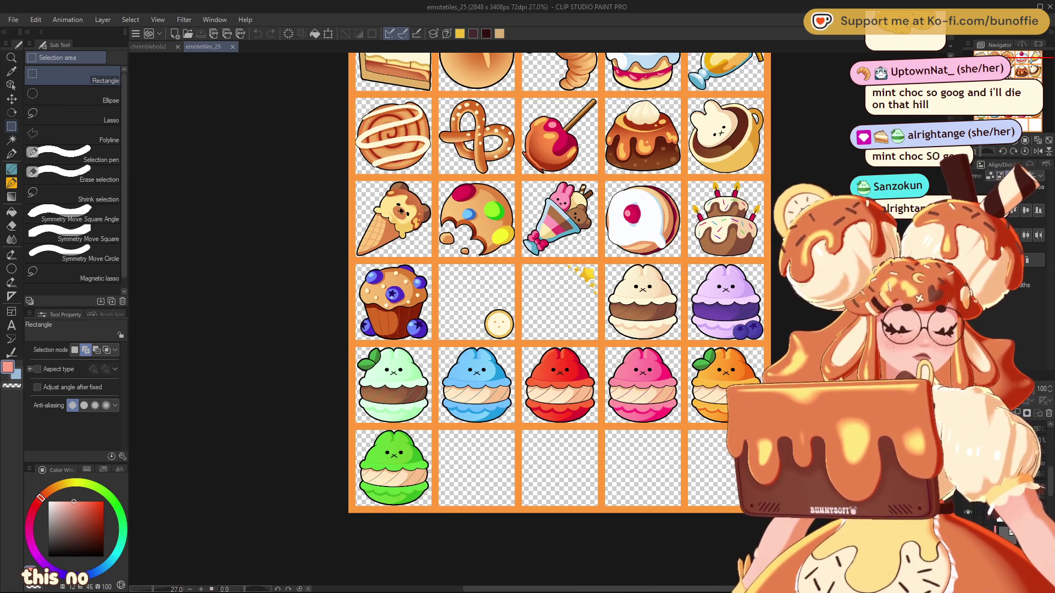
scroll(1027, 126, "up", 1)
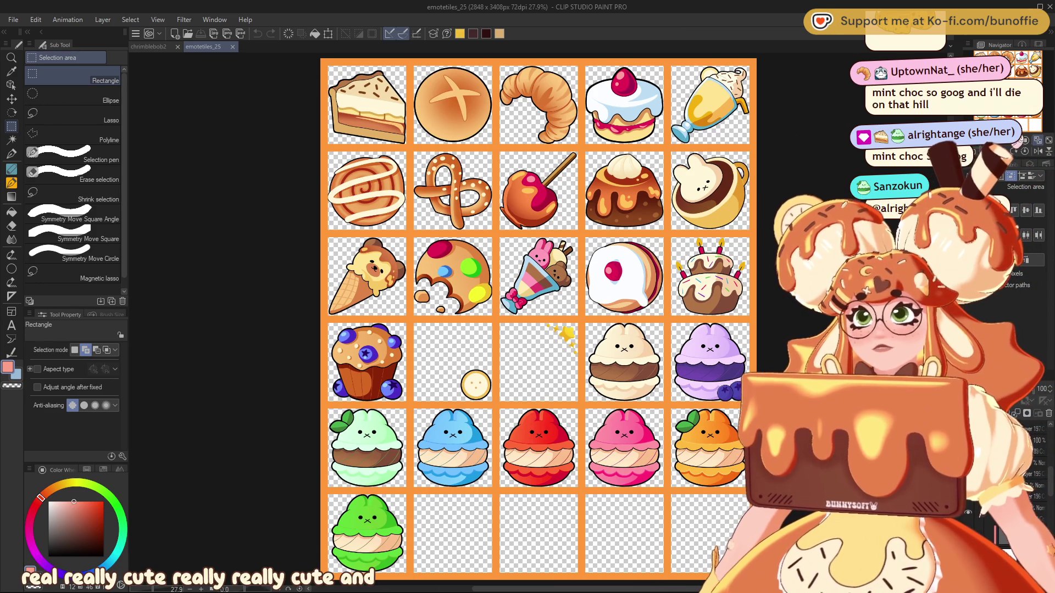
left_click(233, 47)
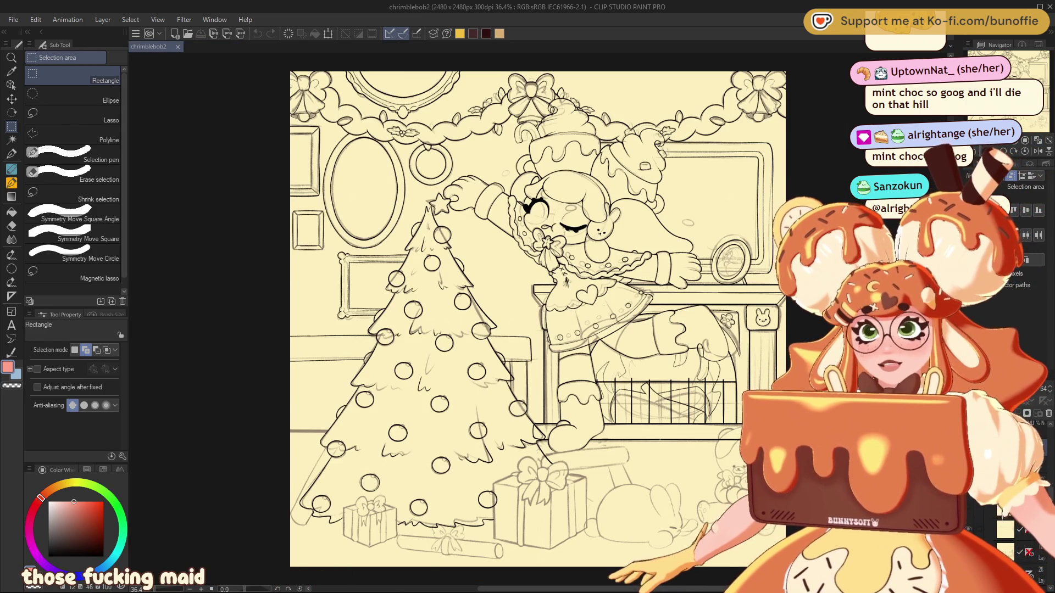
Recentre the Christmas drawing on the tree and character and hide the rough sketch.
left_click_drag(1015, 99, 1011, 128)
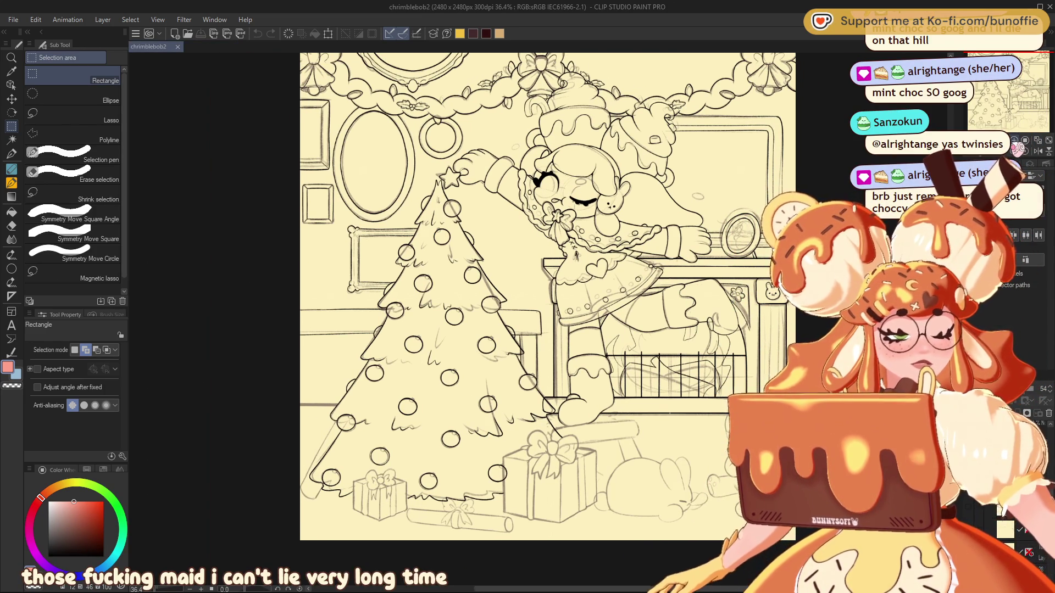
scroll(1025, 83, "up", 1)
mouse_move(1025, 83)
left_mouse_down()
mouse_move(1014, 85)
mouse_move(1040, 87)
mouse_move(1038, 70)
left_mouse_up()
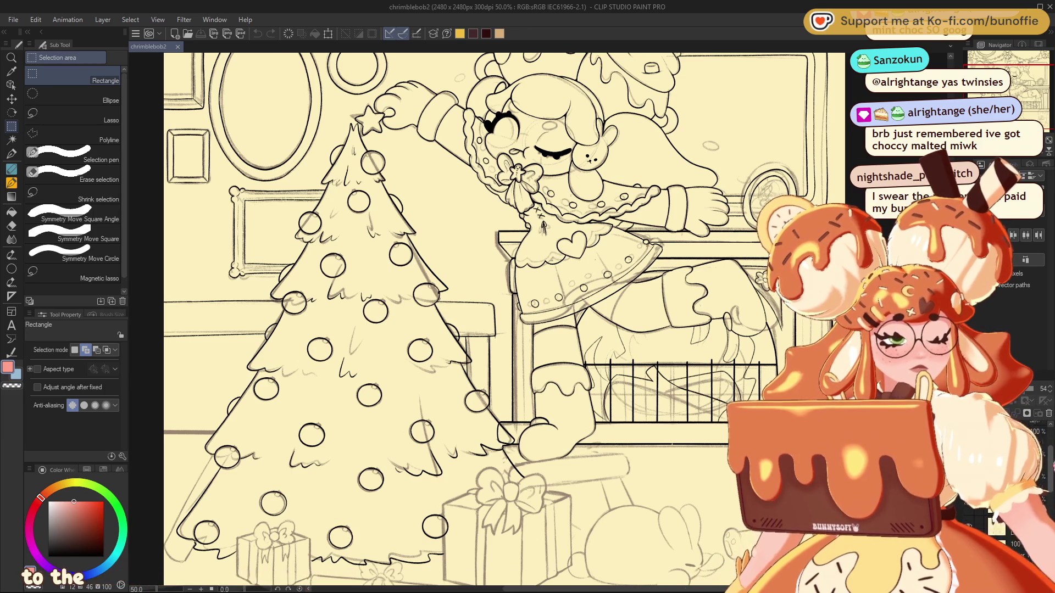
key("Delete")
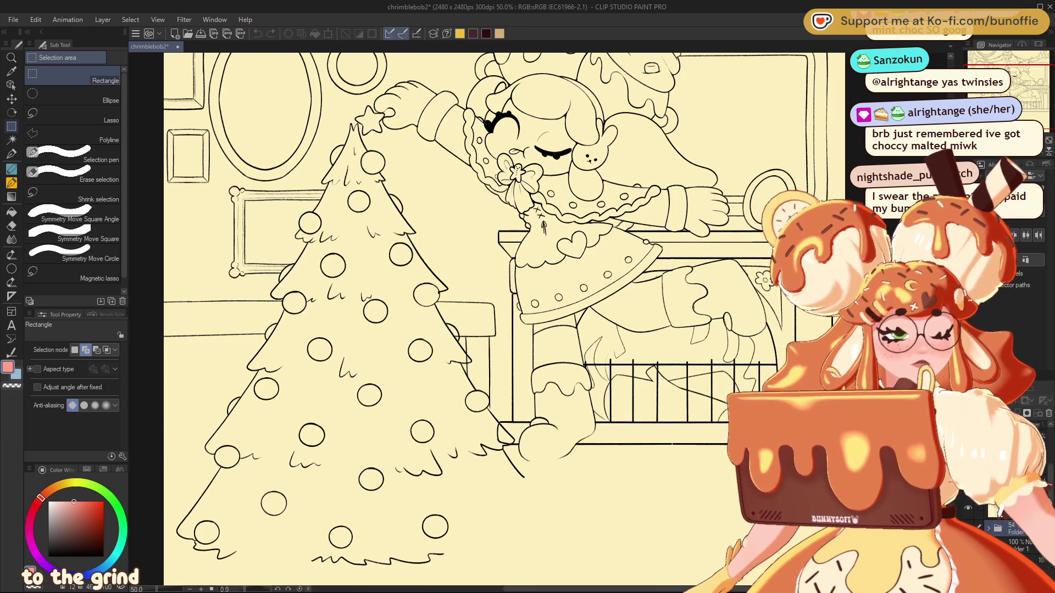
Zoom to 100% on the tree, set the main colour to black and select the Pen tool.
key("ctrl+minus")
key("ctrl+plus")
key("ctrl+plus")
key("ctrl+plus")
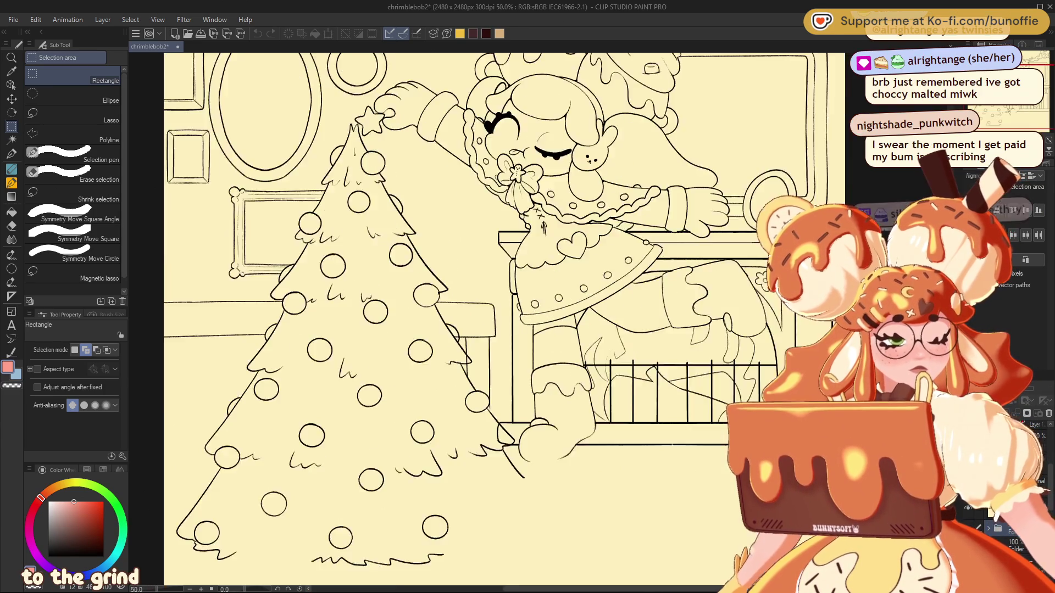
scroll(495, 319, "left", 10)
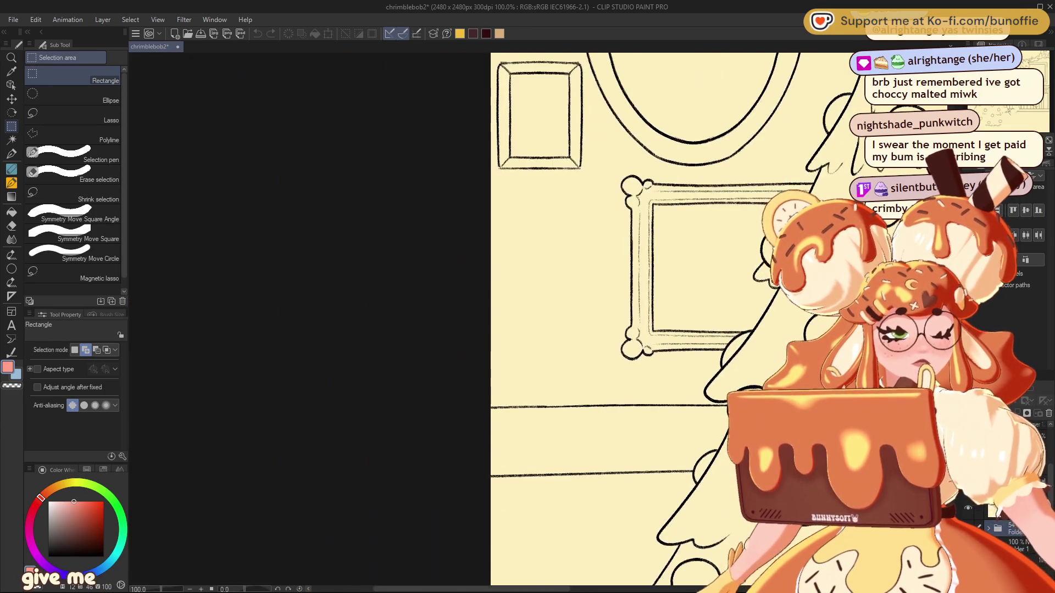
scroll(495, 319, "right", 10)
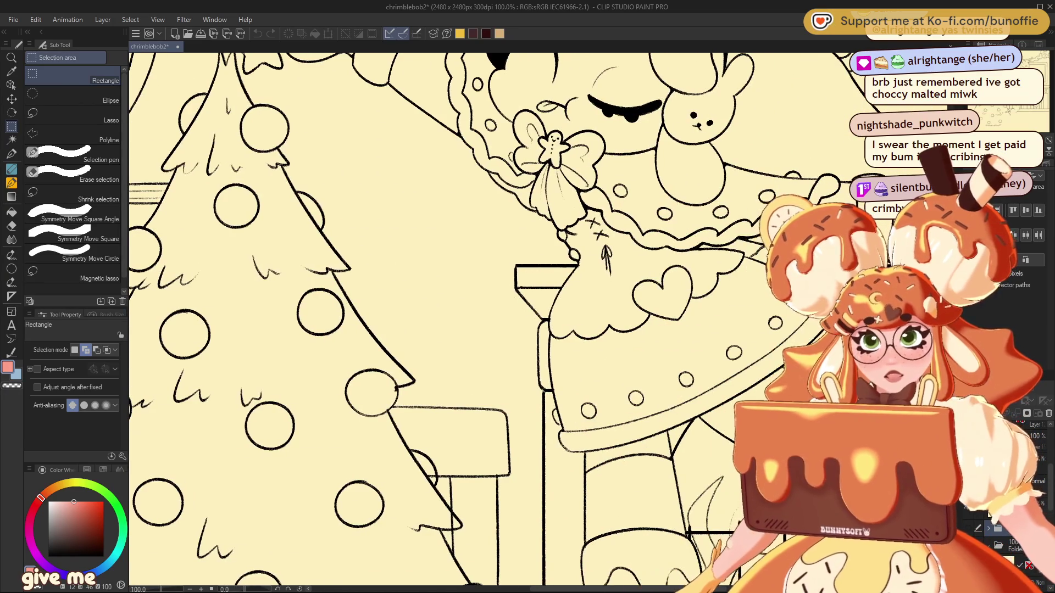
left_click(88, 556)
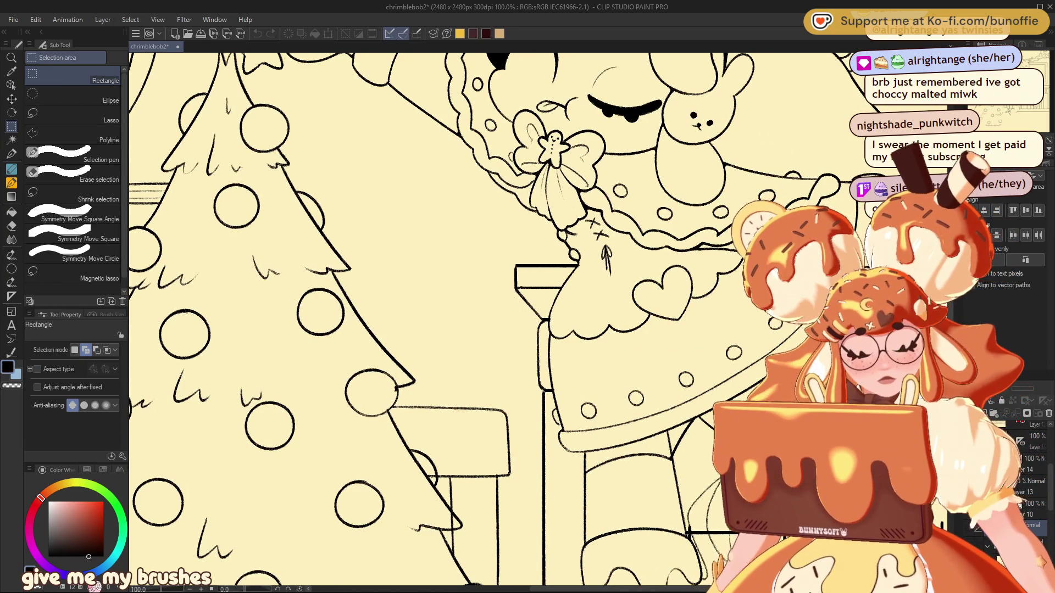
left_click(11, 154)
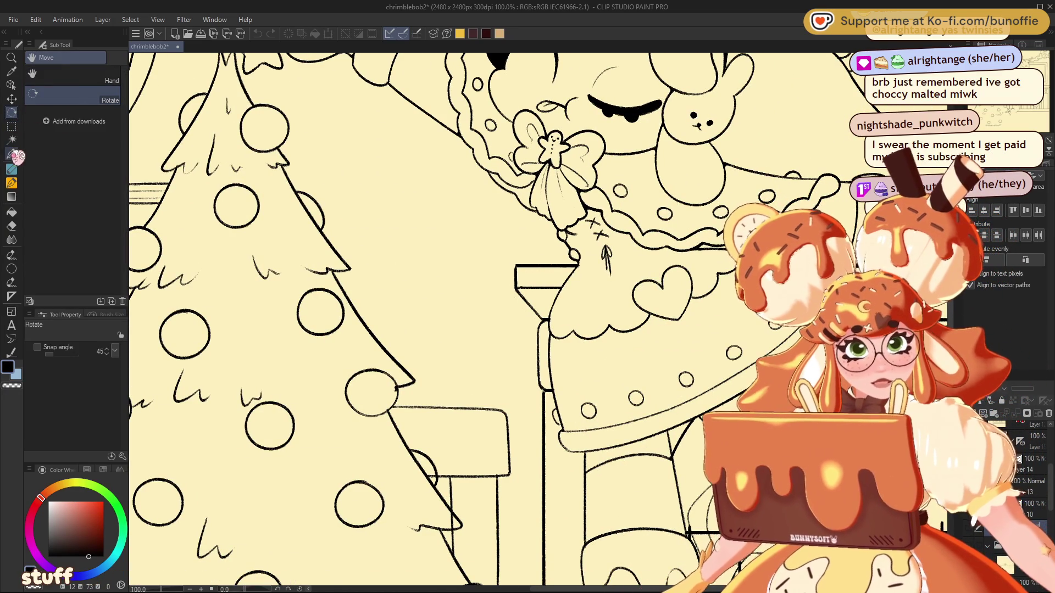
Pick the SU-Cream Pencil brush and reduce its size to 6.
left_click(85, 86)
left_click(88, 73)
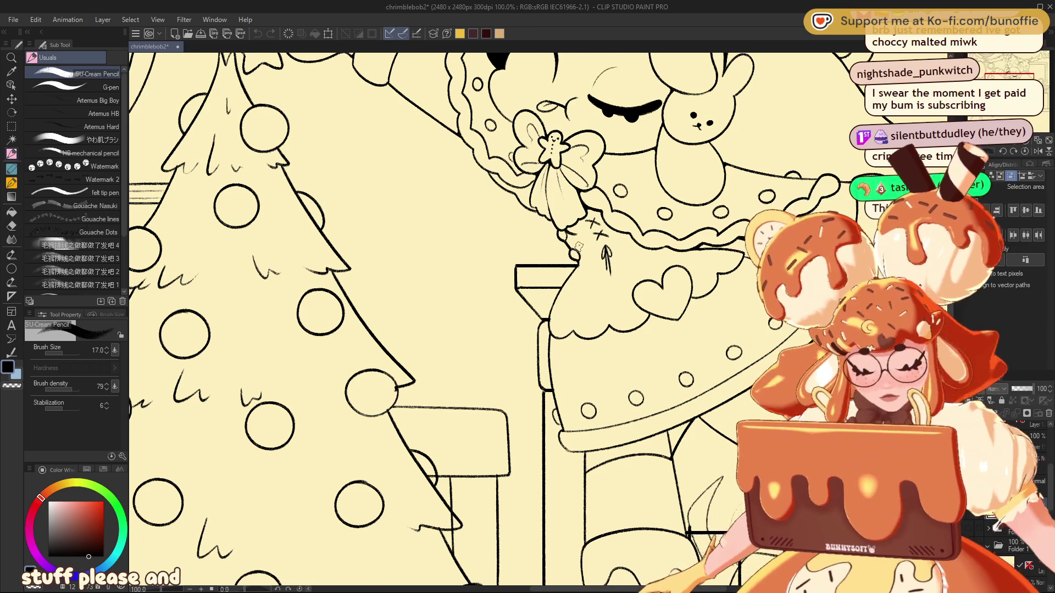
key("bracketleft")
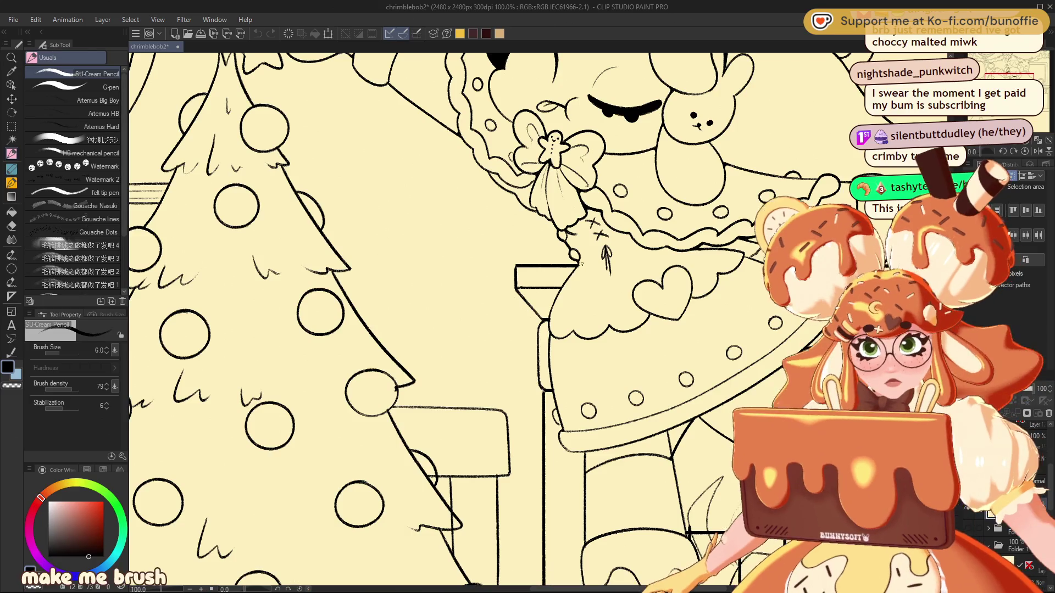
Zoom out to 50% and pan so the Christmas tree and bear show together.
key("ctrl+minus")
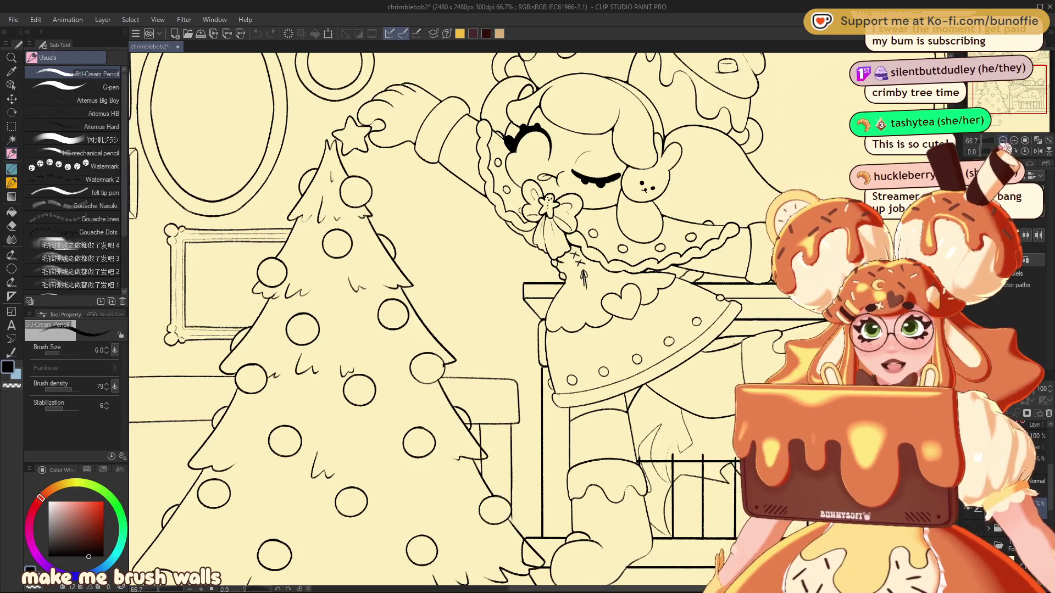
key("ctrl+minus")
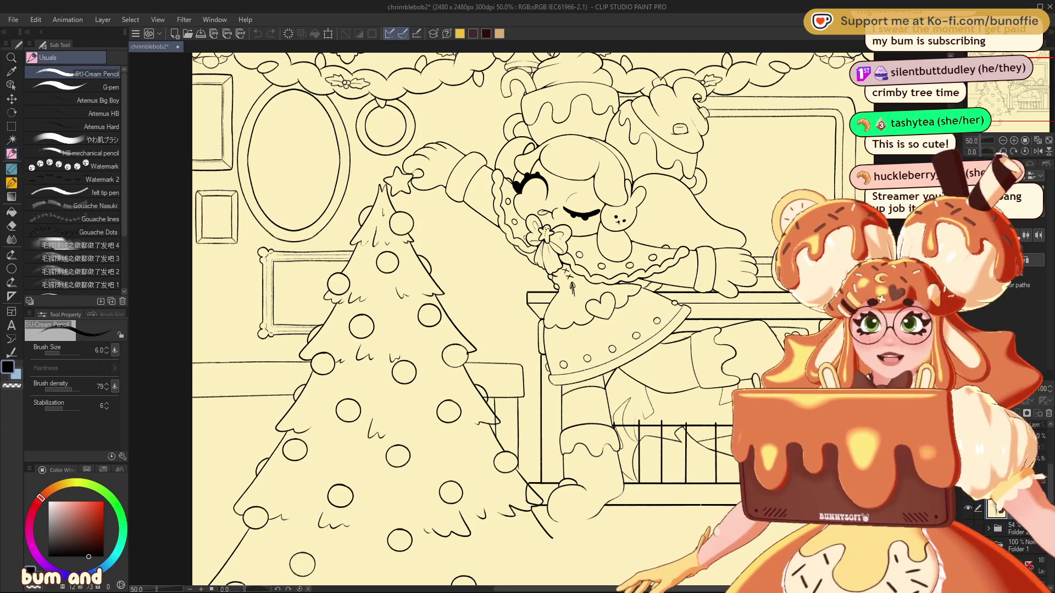
left_click_drag(1009, 83, 1019, 74)
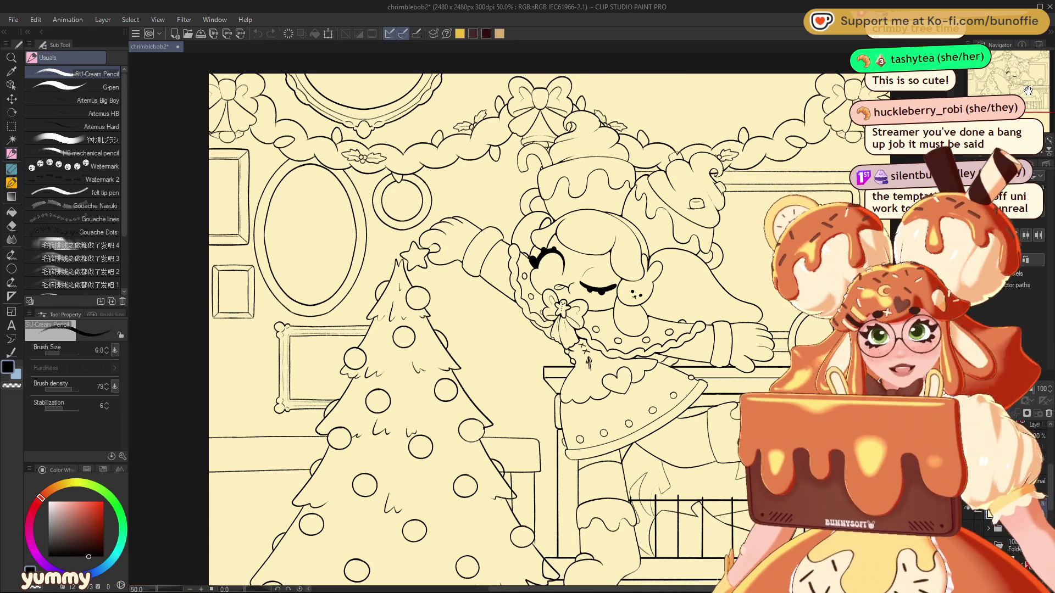
left_click_drag(1028, 91, 1015, 95)
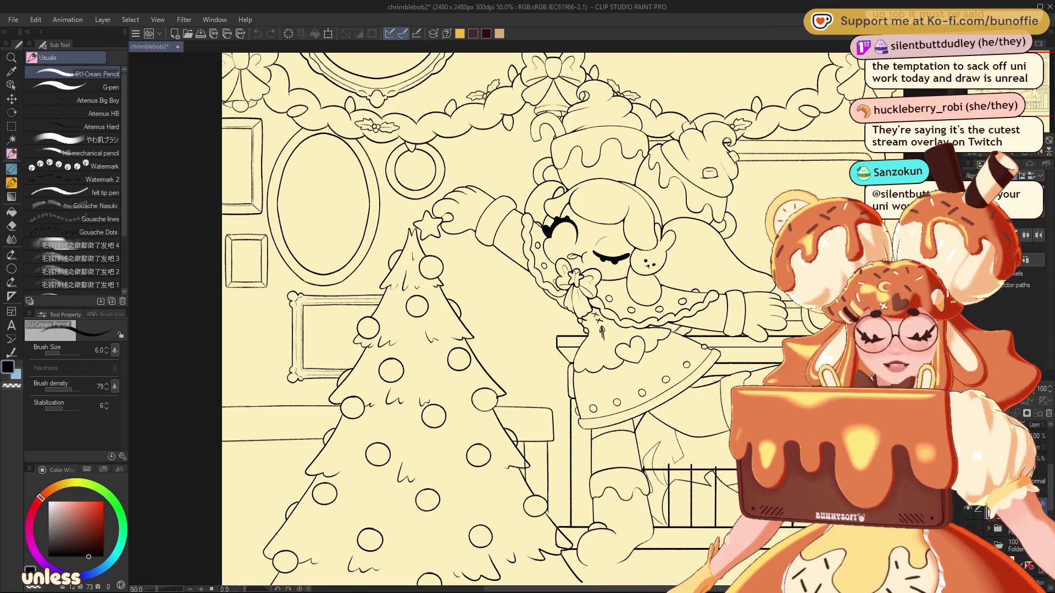
scroll(494, 319, "down", 10)
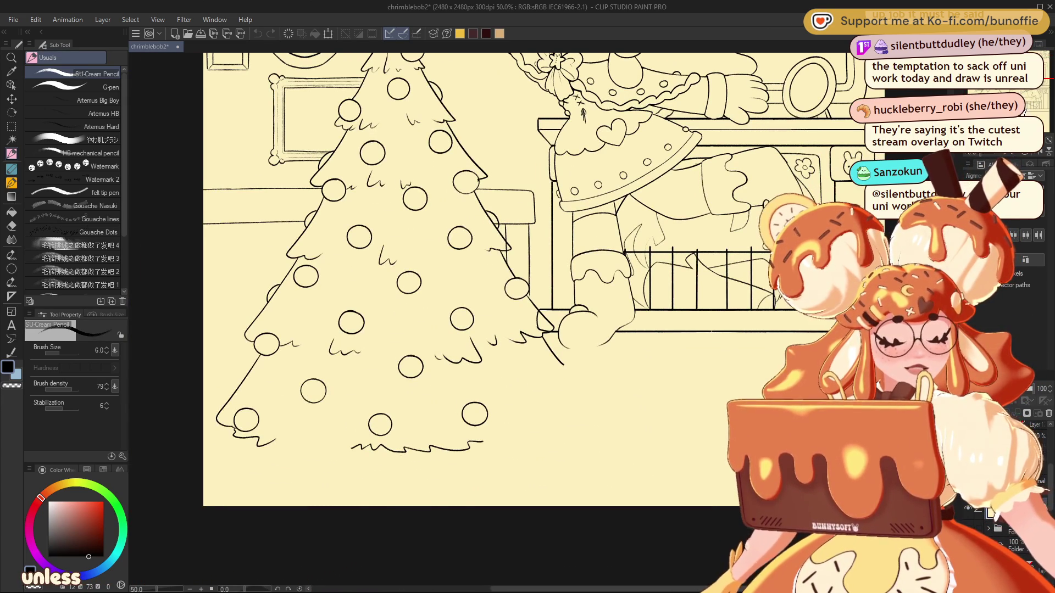
Show the presents and pillow sketch layer, then pan around the gift box and bear sketch.
left_click(969, 508)
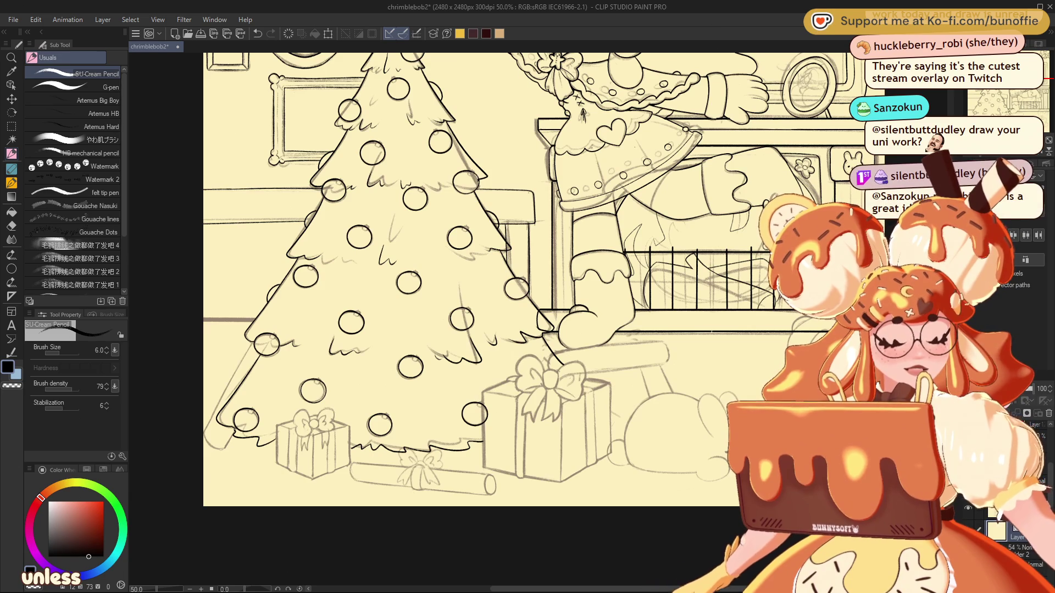
scroll(1019, 104, "up", 5)
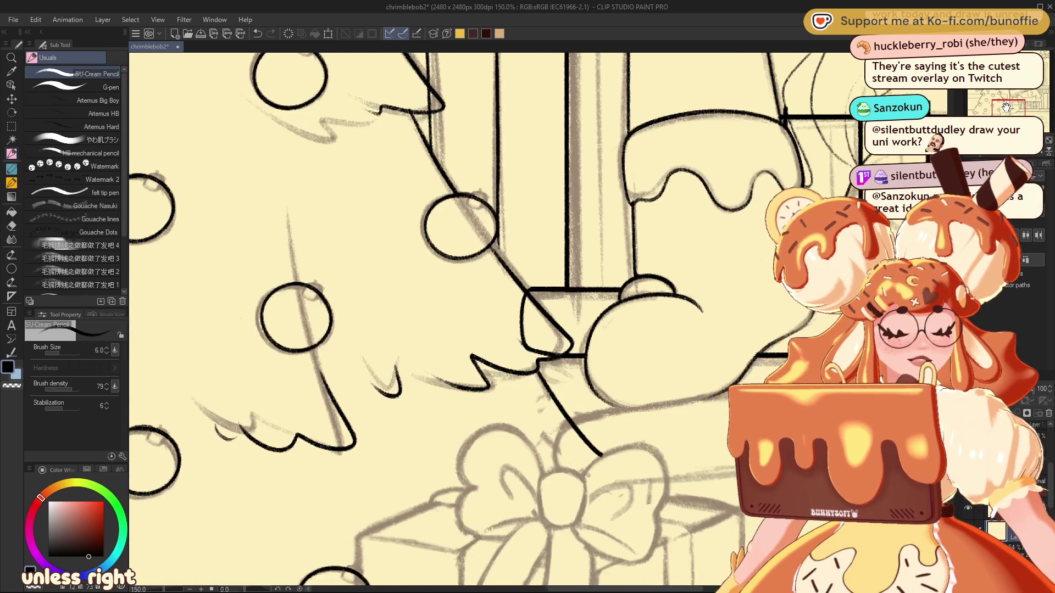
left_click_drag(1034, 109, 1037, 110)
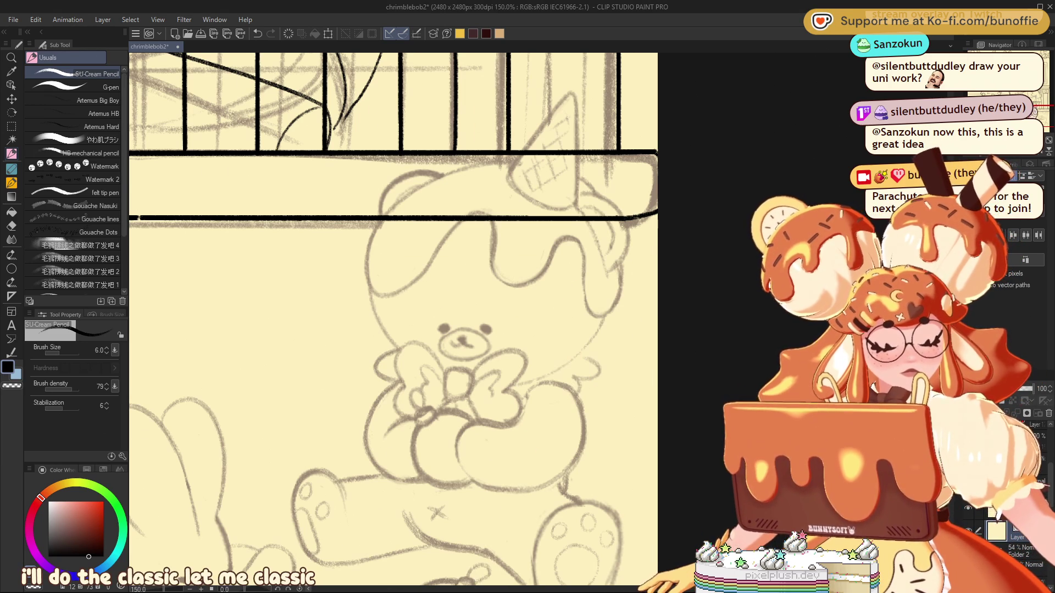
scroll(393, 319, "left", 10)
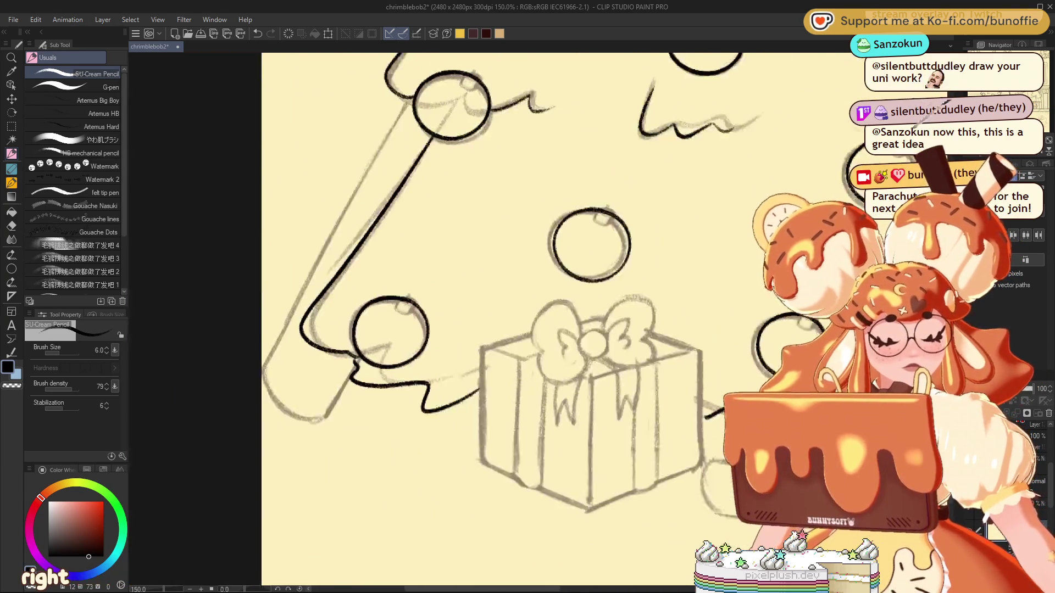
scroll(604, 319, "up", 10)
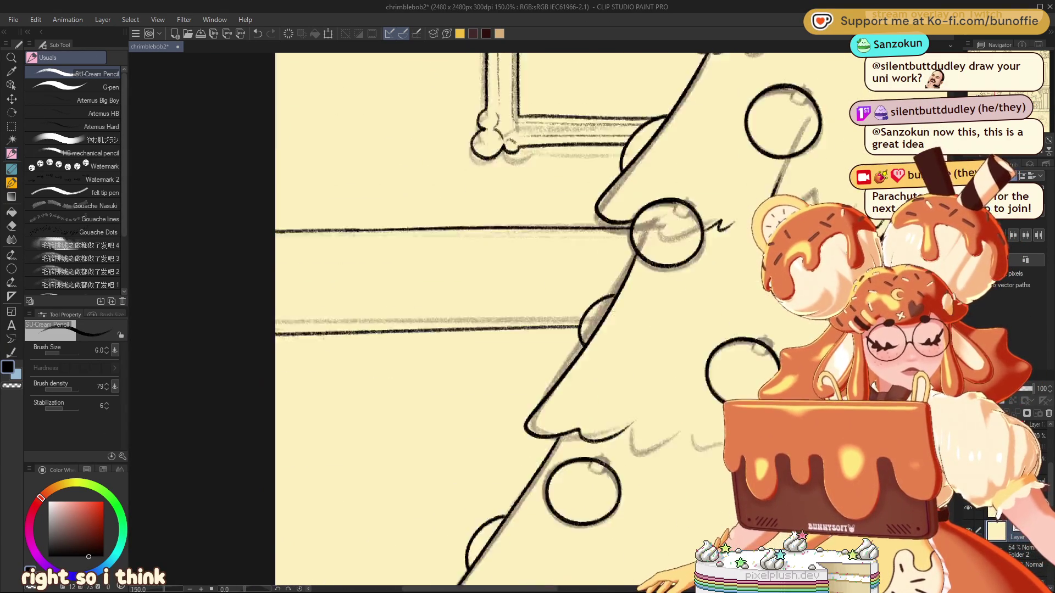
scroll(494, 319, "down", 15)
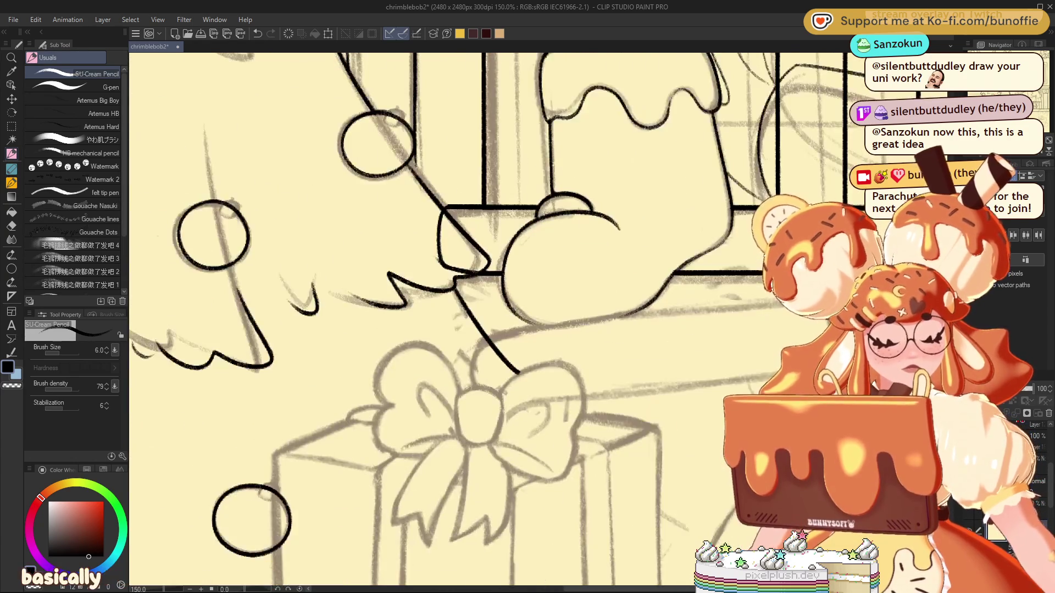
left_click_drag(1033, 121, 1041, 114)
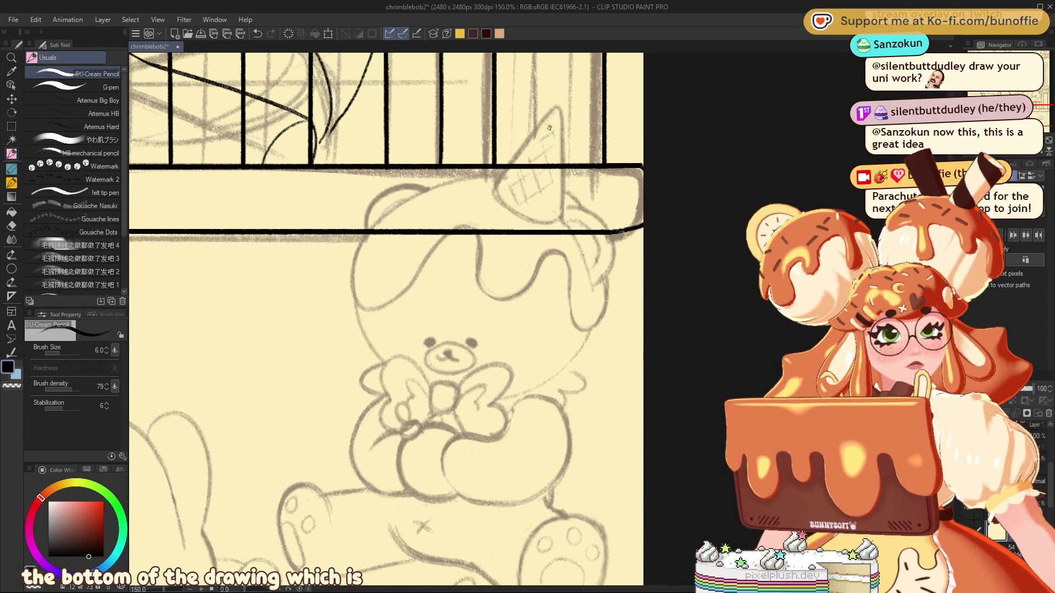
Undo the stray stroke at the hat tip and raise Stabilization to 100.
left_click_drag(1036, 116, 1036, 112)
left_click_drag(549, 198, 528, 201)
key("ctrl+z")
left_click_drag(55, 408, 134, 405)
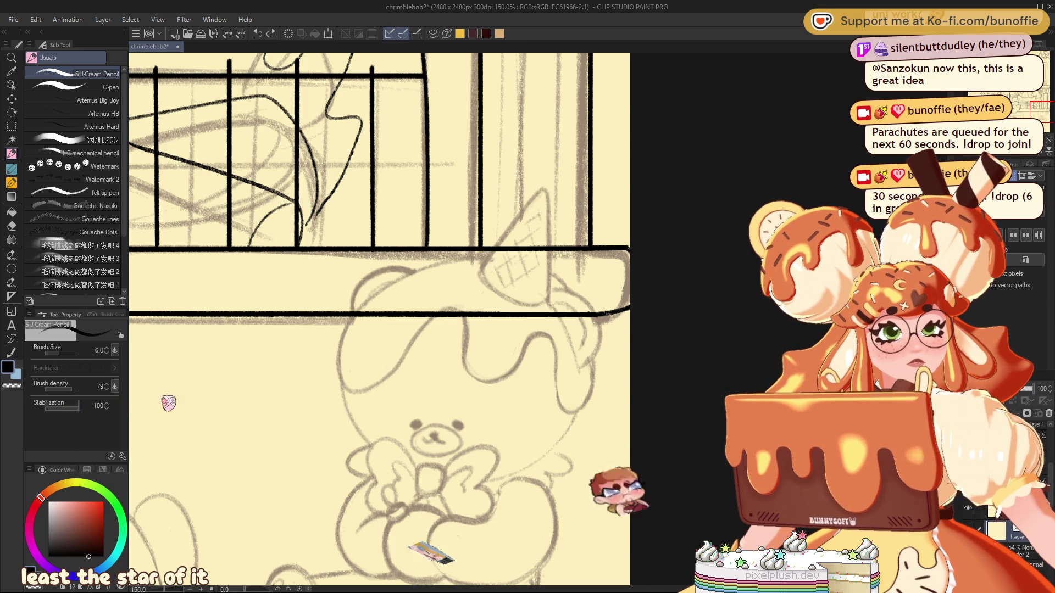
Ink the cone hat outline, the icing arc over the head and its right drip.
left_click_drag(549, 220, 479, 269)
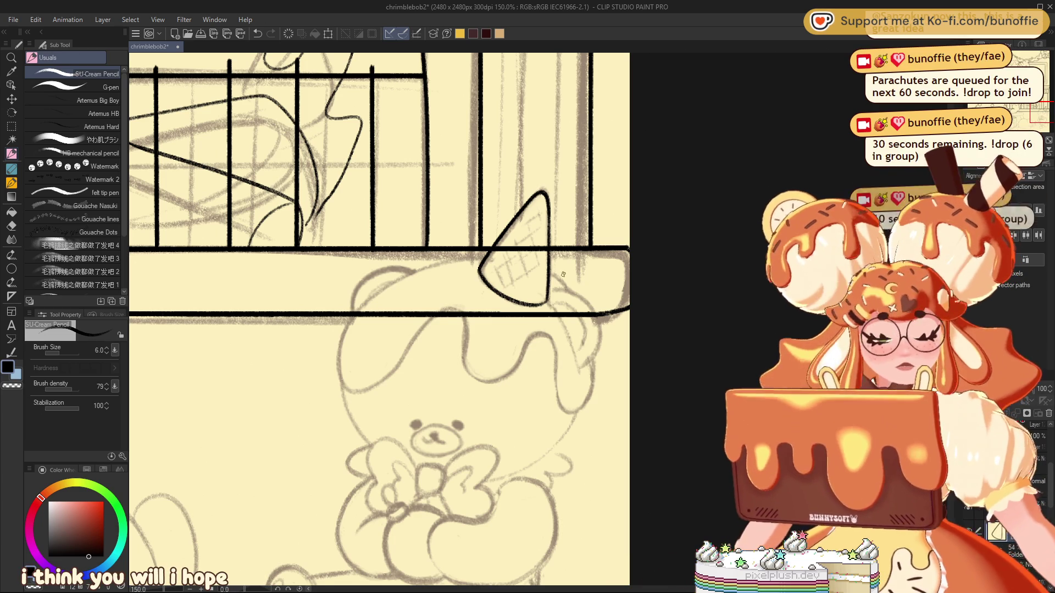
mouse_move(551, 302)
left_mouse_down()
mouse_move(563, 298)
mouse_move(597, 335)
left_mouse_up()
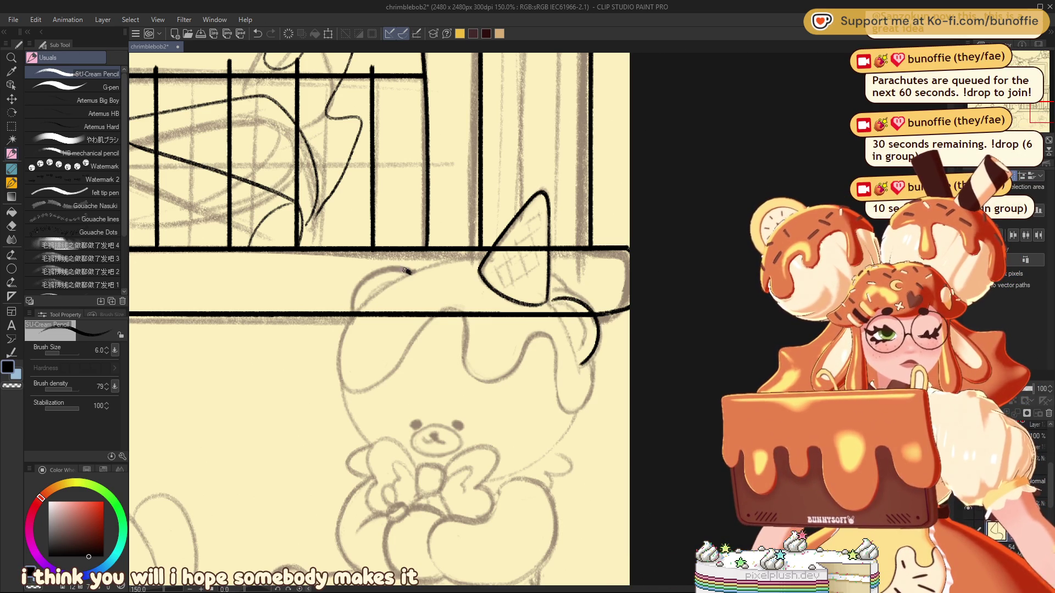
left_click_drag(356, 291, 354, 311)
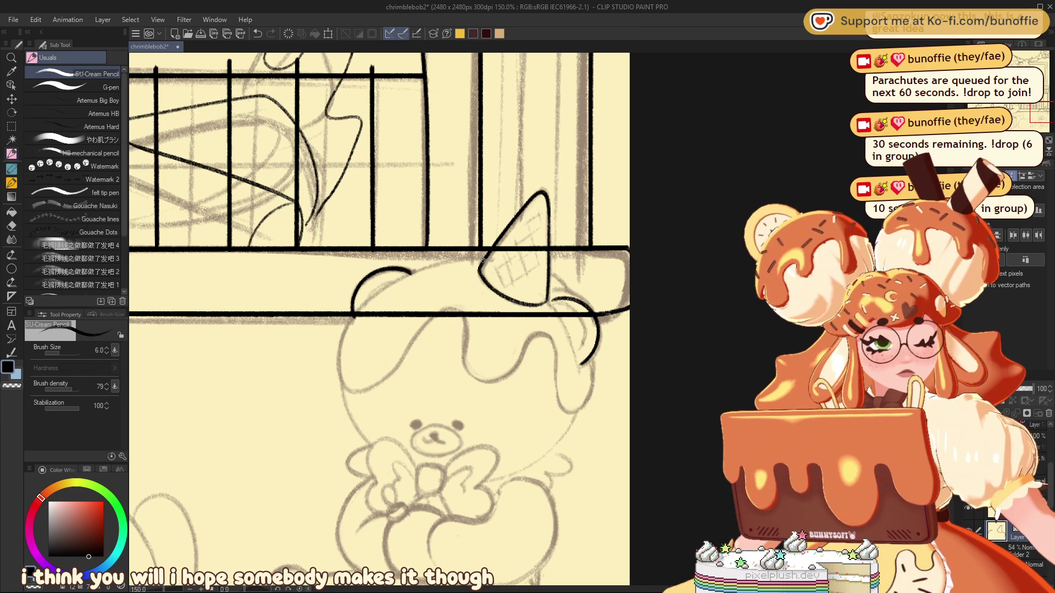
mouse_move(482, 258)
left_mouse_down()
mouse_move(389, 275)
mouse_move(340, 365)
left_mouse_up()
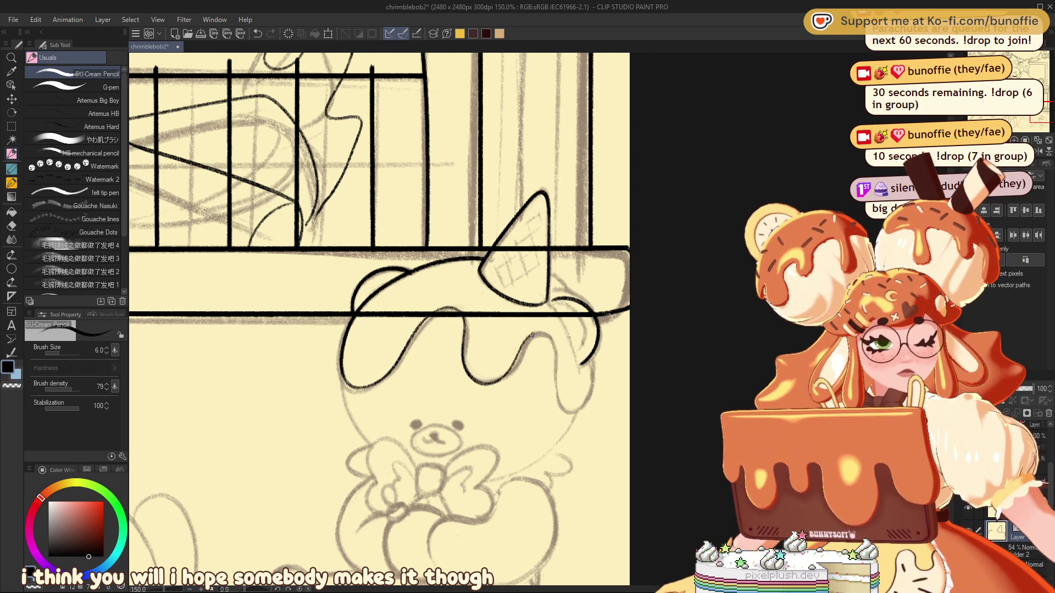
left_click_drag(587, 403, 595, 369)
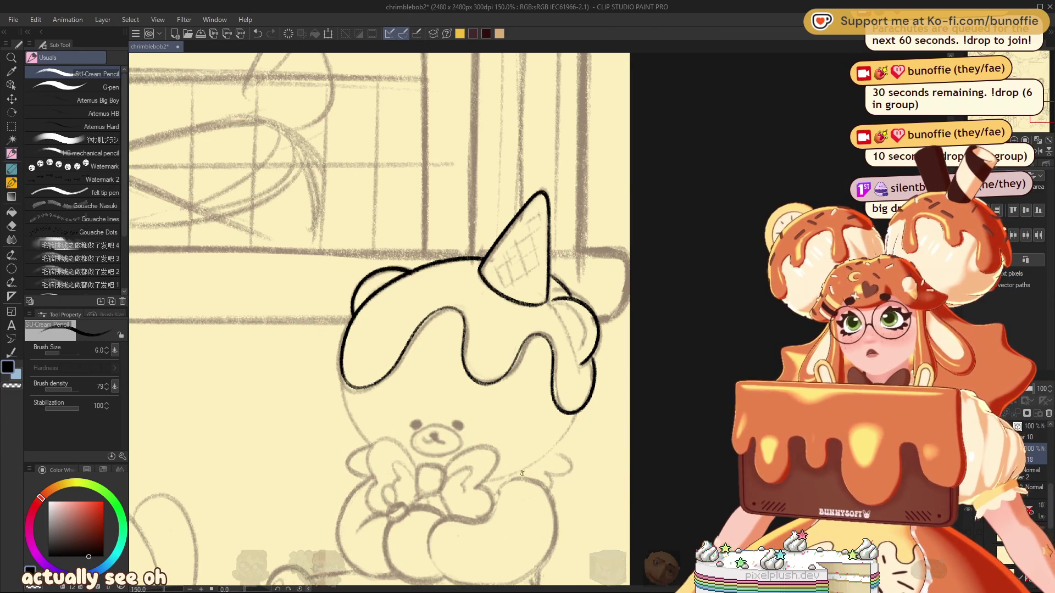
Ink below the cone base and both sides of the bear's head, checking with a mirrored view.
key("h")
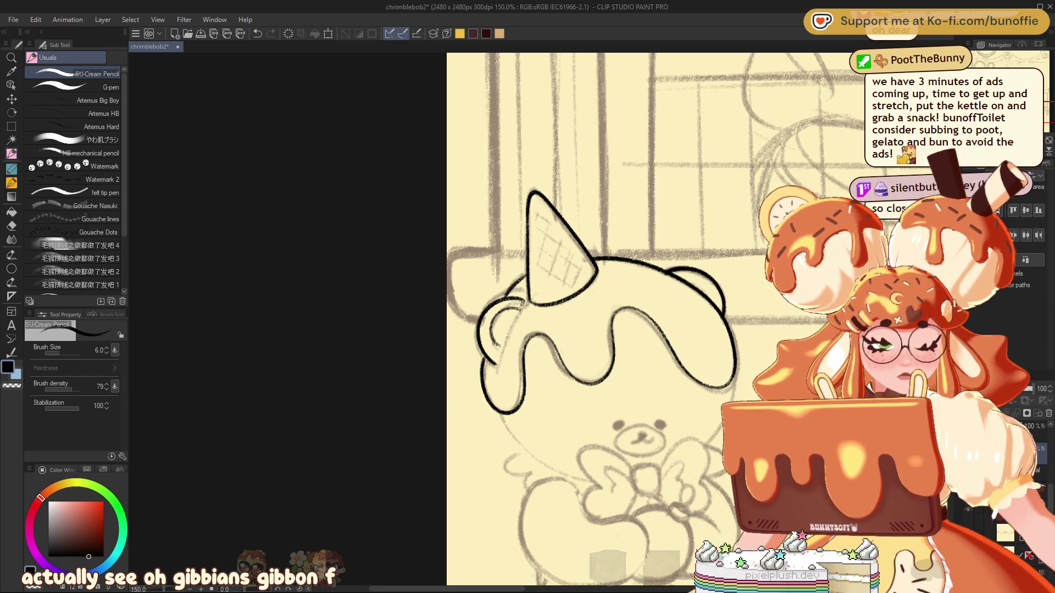
left_click_drag(525, 299, 504, 350)
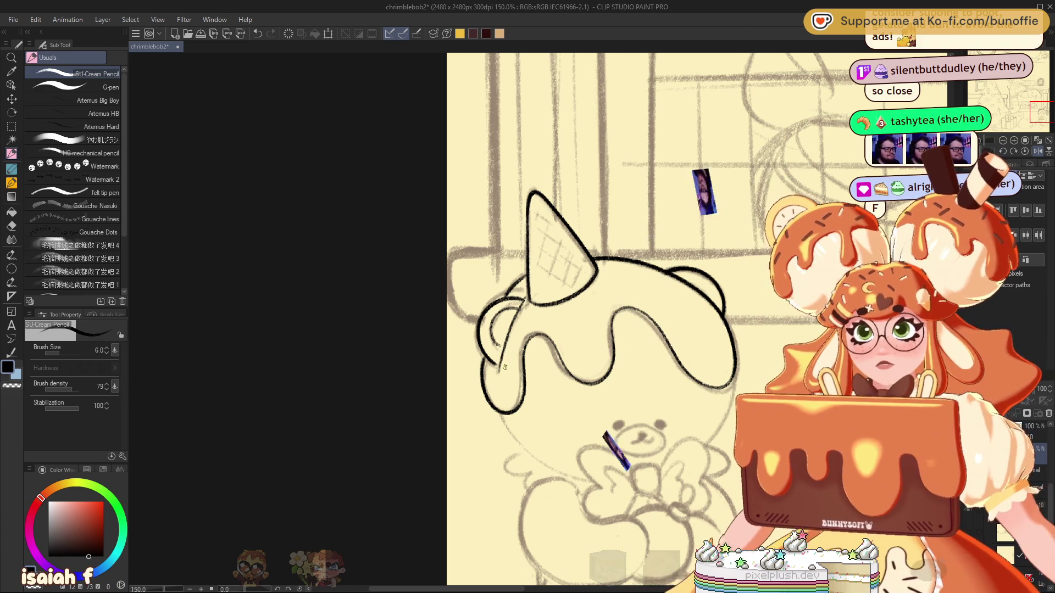
left_click(1037, 151)
left_click_drag(1034, 109, 1031, 114)
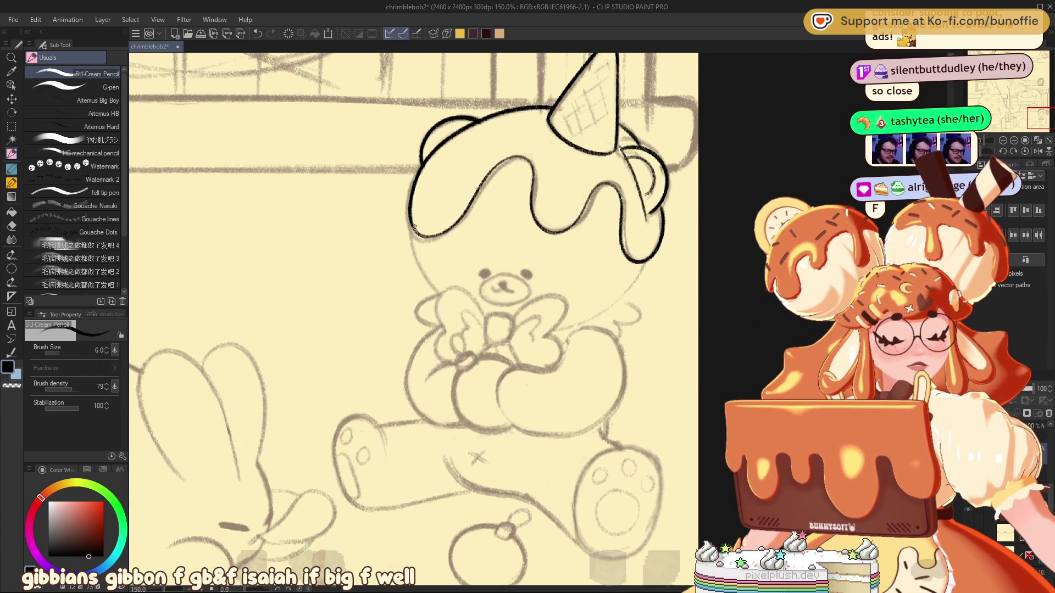
left_click_drag(438, 289, 440, 290)
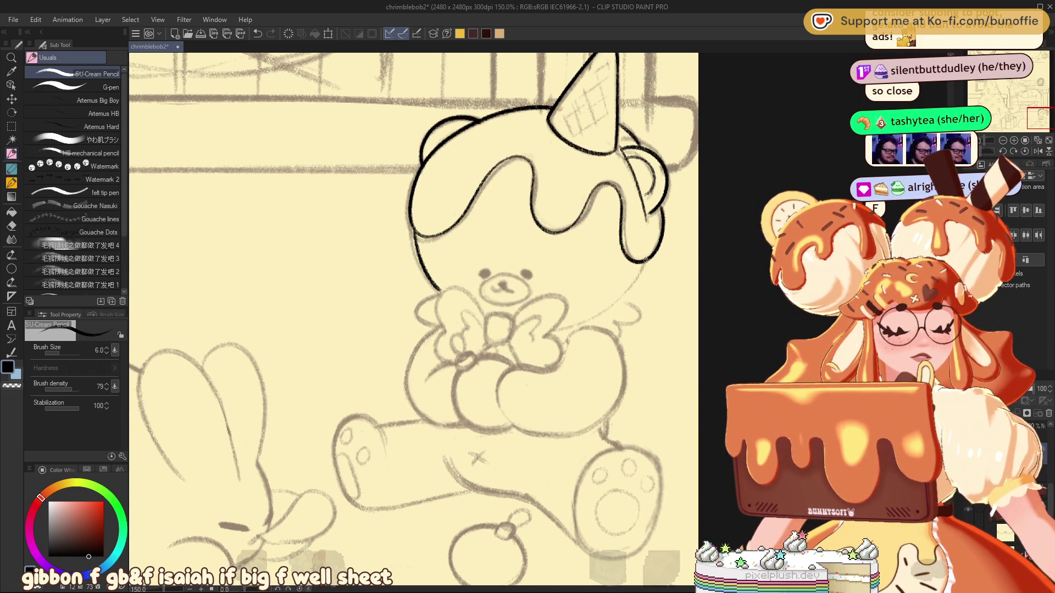
mouse_move(638, 274)
left_mouse_down()
mouse_move(620, 299)
mouse_move(638, 318)
mouse_move(620, 332)
mouse_move(566, 338)
left_mouse_up()
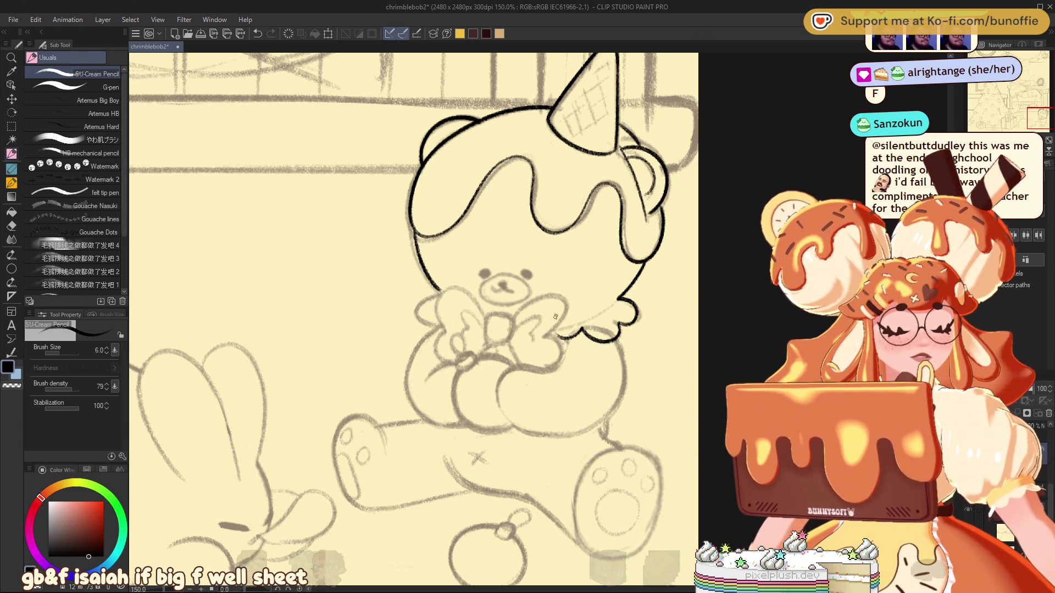
left_click_drag(438, 290, 441, 324)
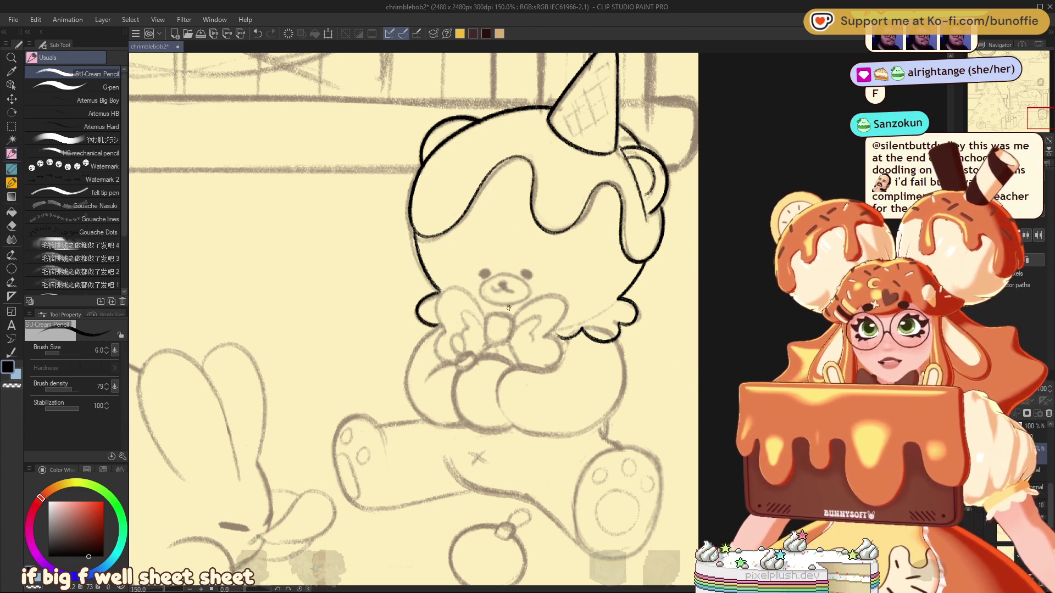
Ink the teddy's nose, the mark beneath it and its muzzle outline.
left_click_drag(499, 283, 504, 284)
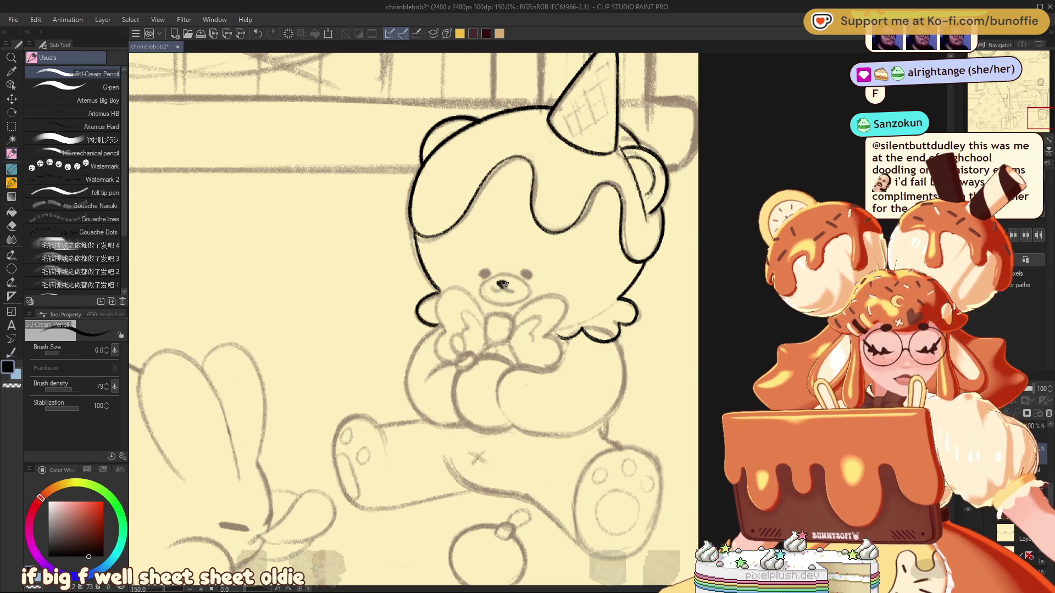
left_click_drag(503, 286, 500, 289)
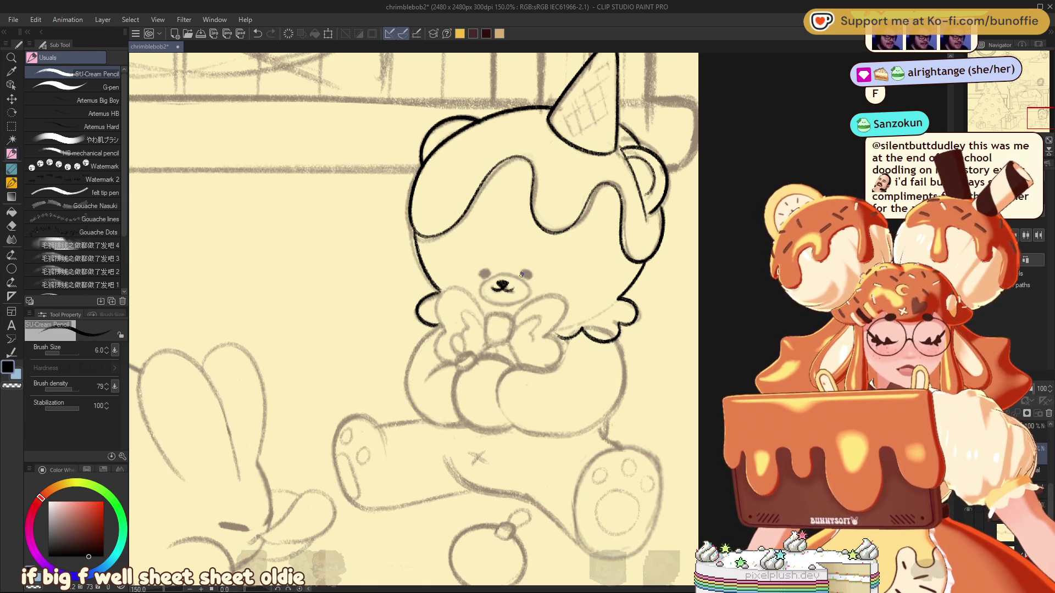
mouse_move(505, 277)
left_mouse_down()
mouse_move(488, 273)
mouse_move(525, 275)
left_mouse_up()
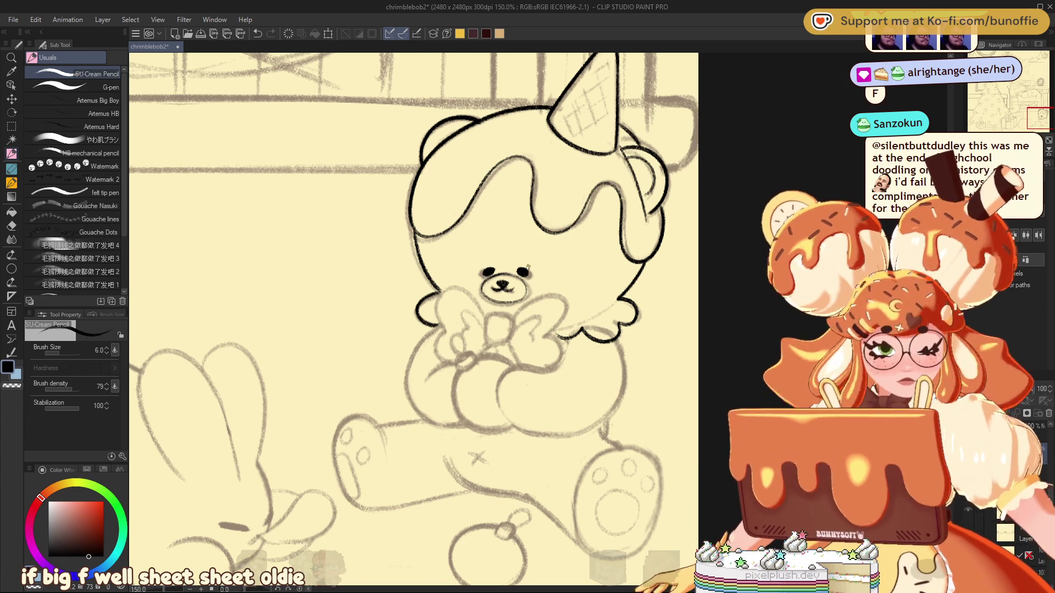
Lasso the teddy's face, scale it up to 112%, deselect and return to the pencil.
key("m")
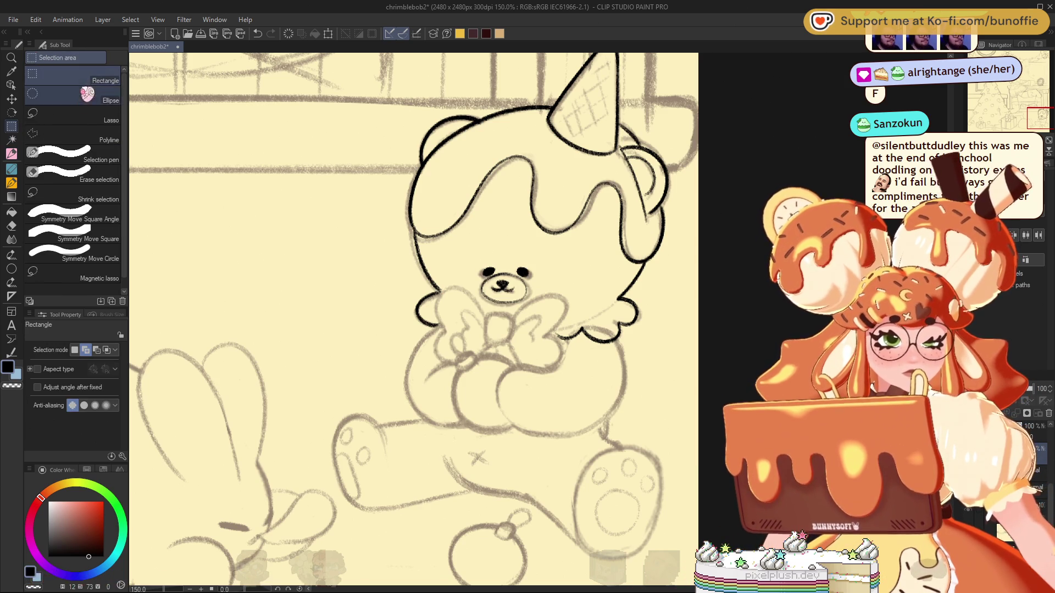
mouse_move(527, 261)
left_mouse_down()
mouse_move(483, 323)
mouse_move(550, 258)
mouse_move(570, 283)
mouse_move(558, 285)
left_mouse_up()
key("ctrl+t")
left_click(488, 364)
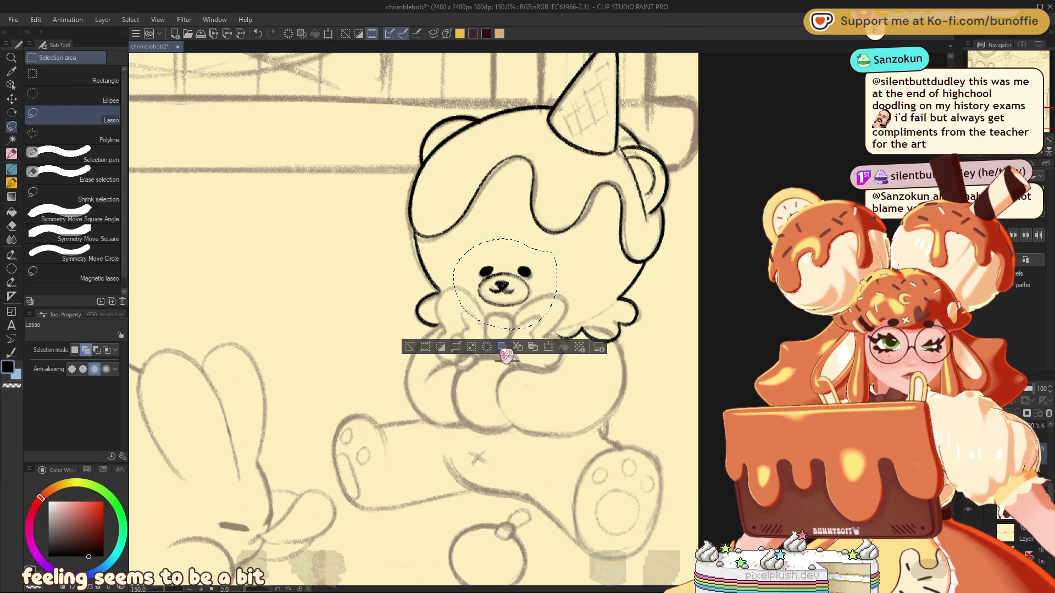
left_click(403, 346)
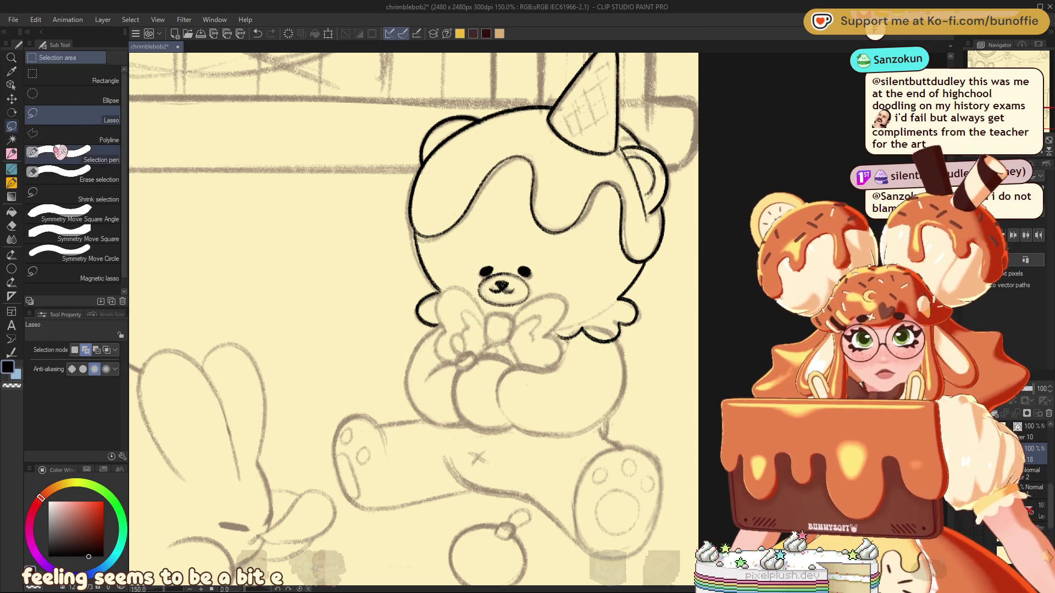
key("p")
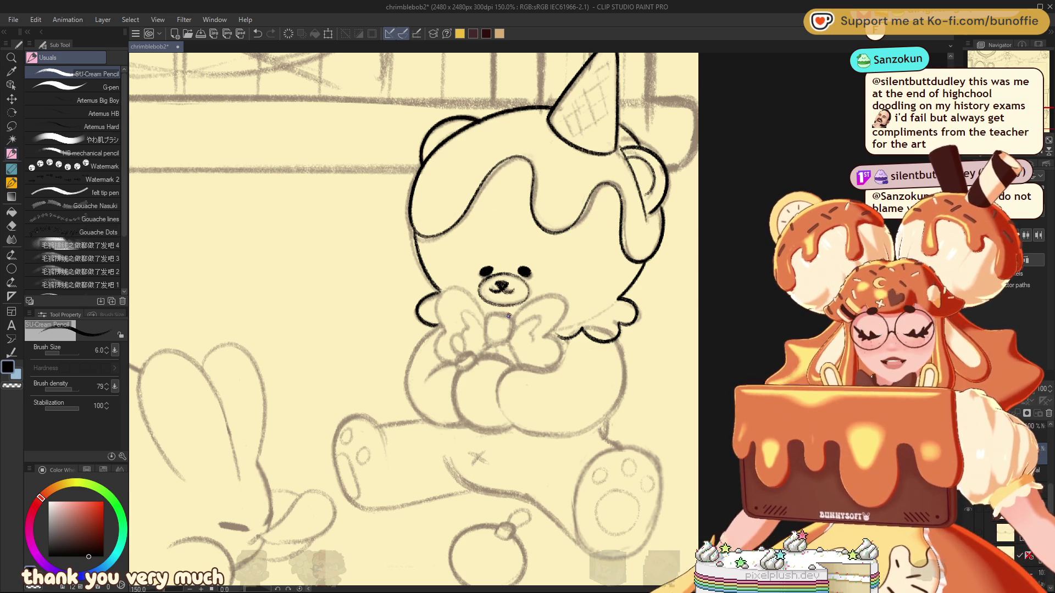
Ink the curve beside the teddy's muzzle, both paws, and the bow's knot and fold lines.
mouse_move(515, 318)
left_mouse_down()
mouse_move(535, 299)
mouse_move(565, 301)
mouse_move(553, 330)
left_mouse_up()
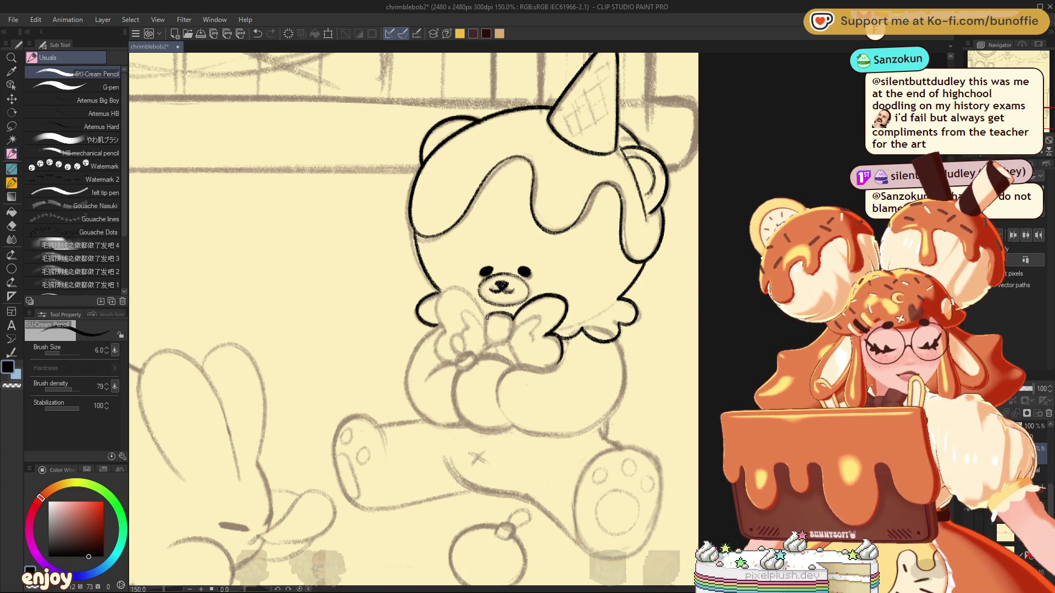
left_click_drag(487, 341, 506, 344)
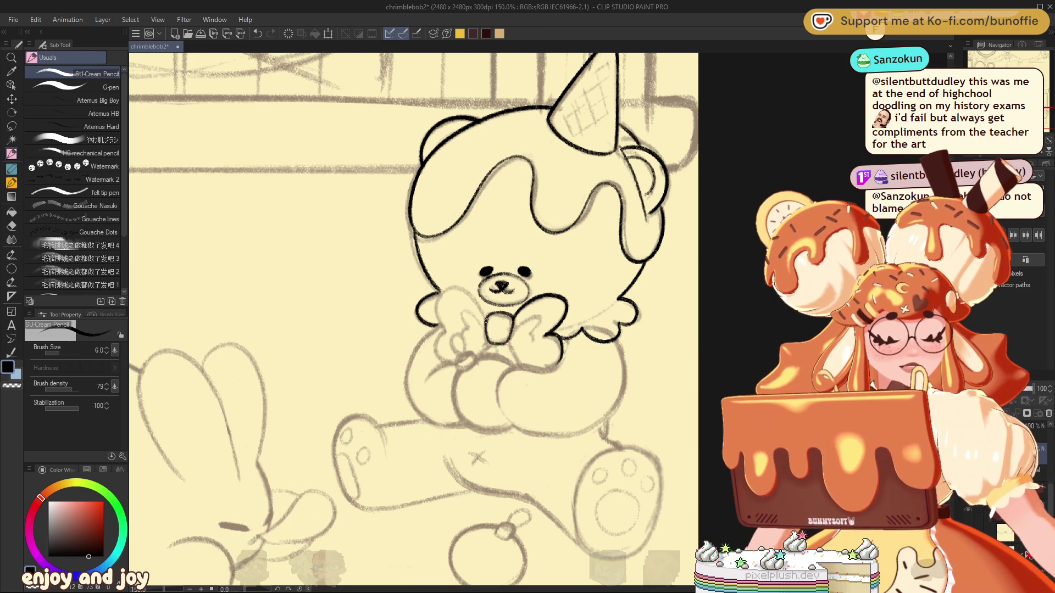
mouse_move(482, 309)
left_mouse_down()
mouse_move(440, 292)
mouse_move(445, 328)
left_mouse_up()
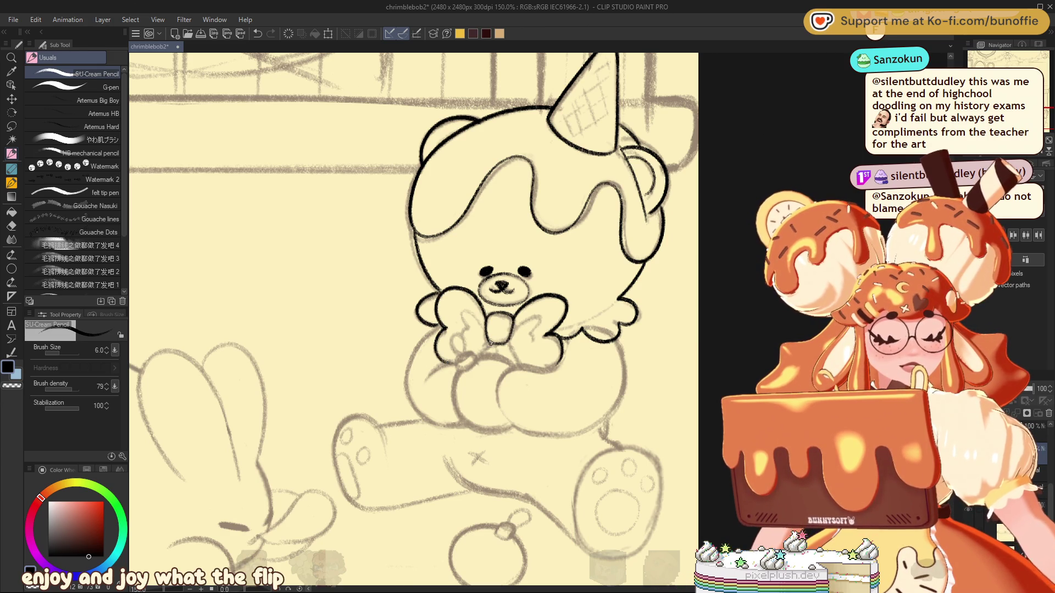
left_click_drag(506, 350, 521, 367)
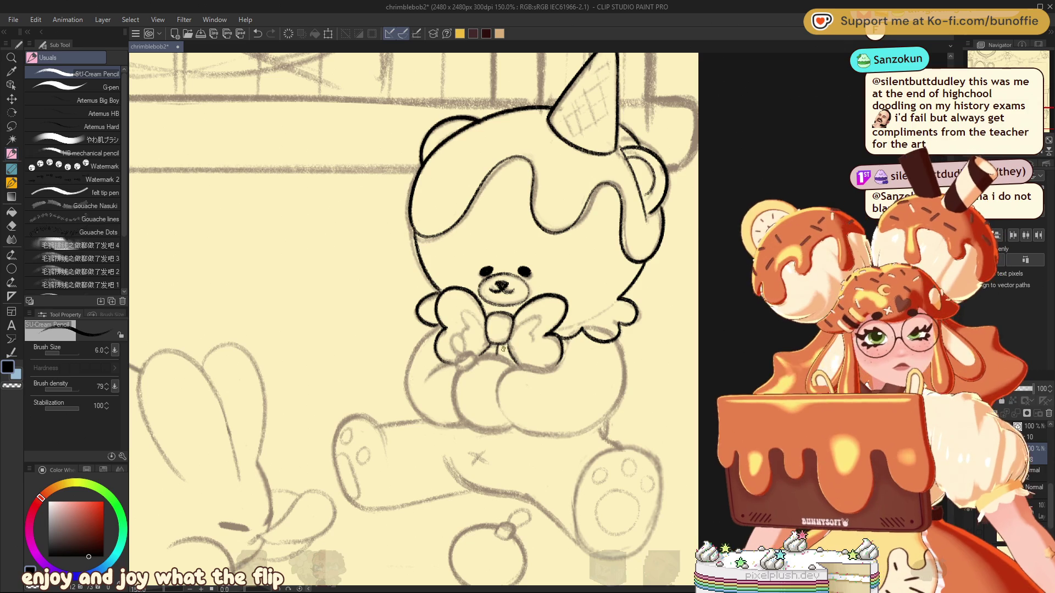
mouse_move(473, 312)
left_mouse_down()
mouse_move(458, 319)
mouse_move(530, 315)
left_mouse_up()
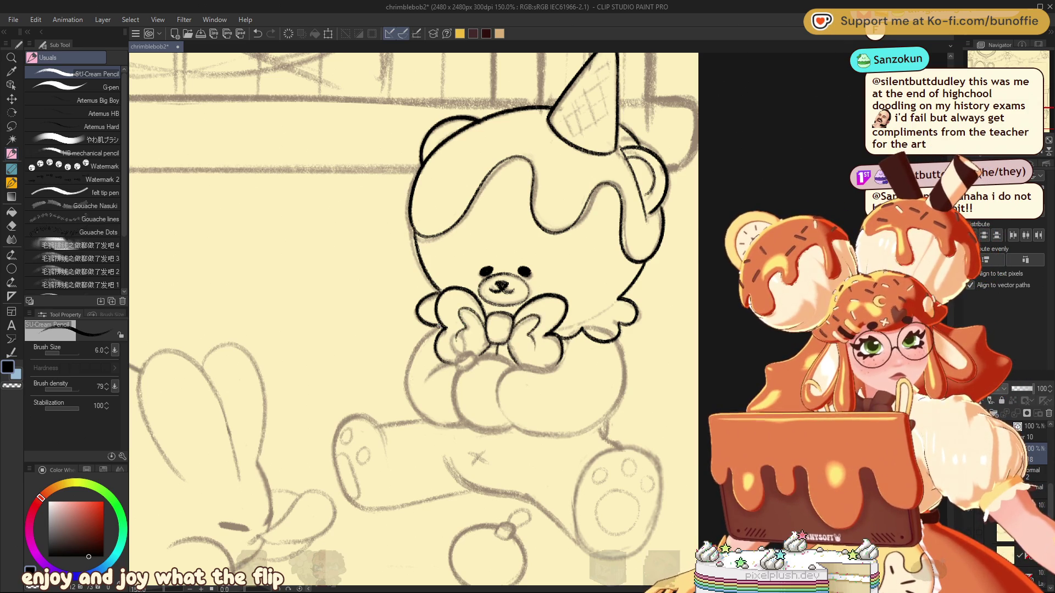
Ink the teddy's left body outline, the arm below the bow and the lower right body outline.
left_click_drag(406, 393, 475, 419)
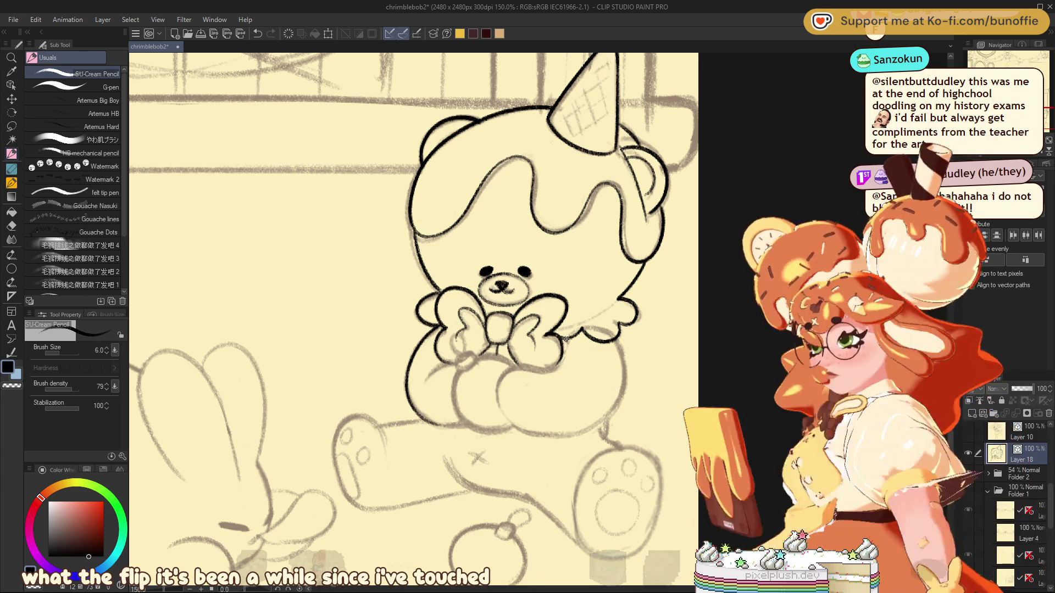
mouse_move(566, 339)
left_mouse_down()
mouse_move(560, 362)
mouse_move(522, 371)
mouse_move(496, 395)
left_mouse_up()
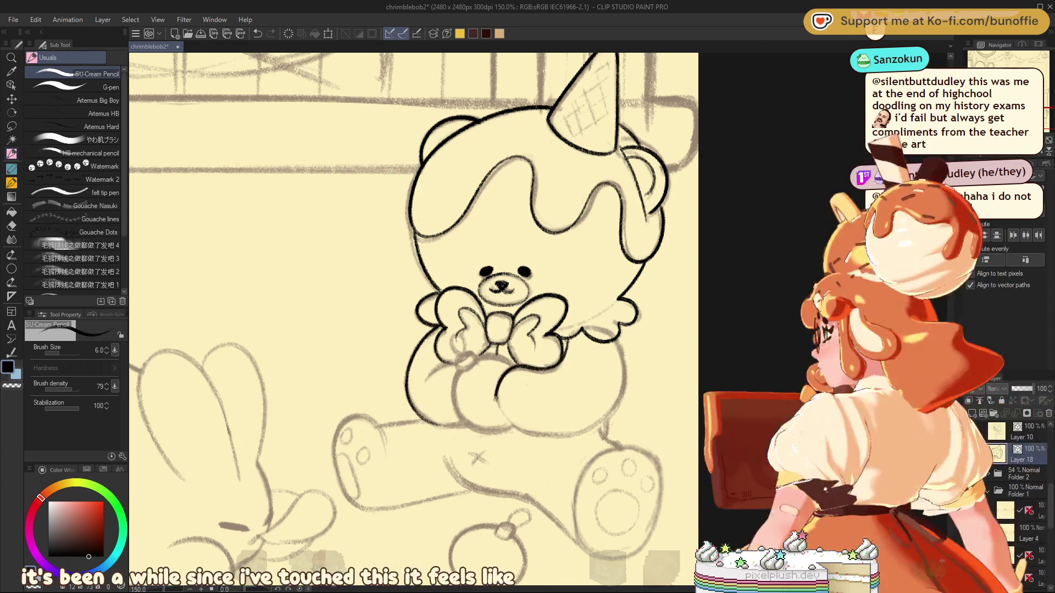
mouse_move(527, 430)
left_mouse_down()
mouse_move(601, 420)
mouse_move(622, 341)
left_mouse_up()
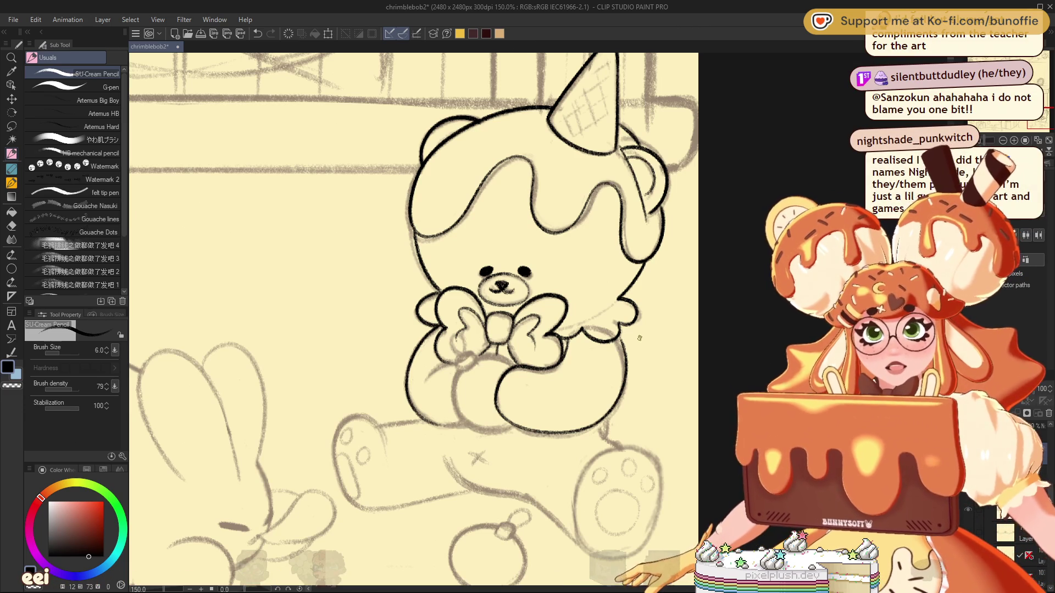
With the view mirrored, redo a stroke and ink a small detail near the teddy's paw.
key("h")
mouse_move(430, 325)
left_mouse_down()
mouse_move(391, 291)
mouse_move(474, 284)
mouse_move(464, 302)
mouse_move(484, 367)
left_mouse_up()
key("ctrl+z")
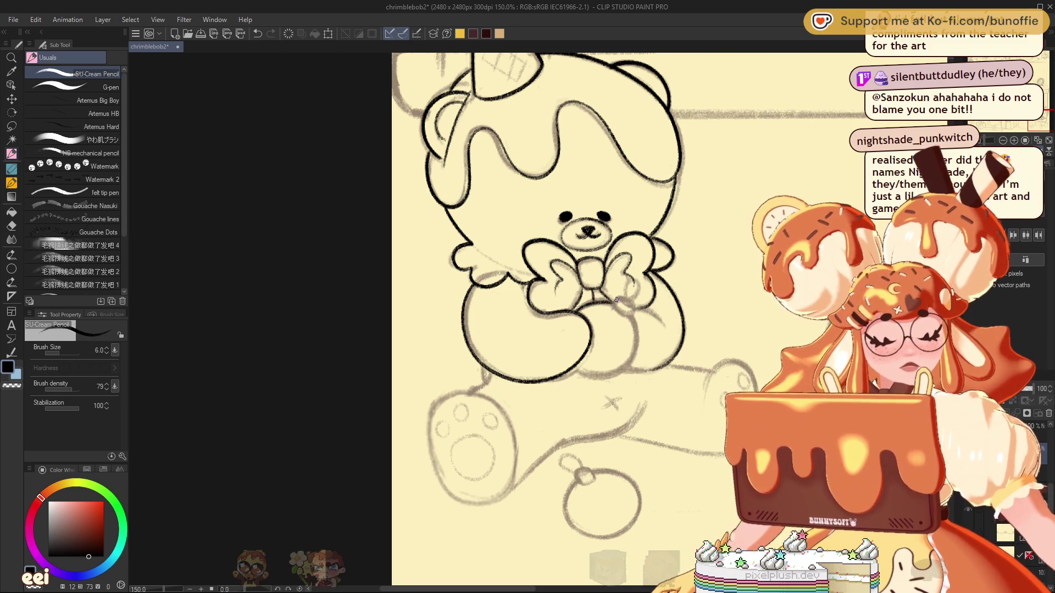
left_click_drag(630, 317, 635, 303)
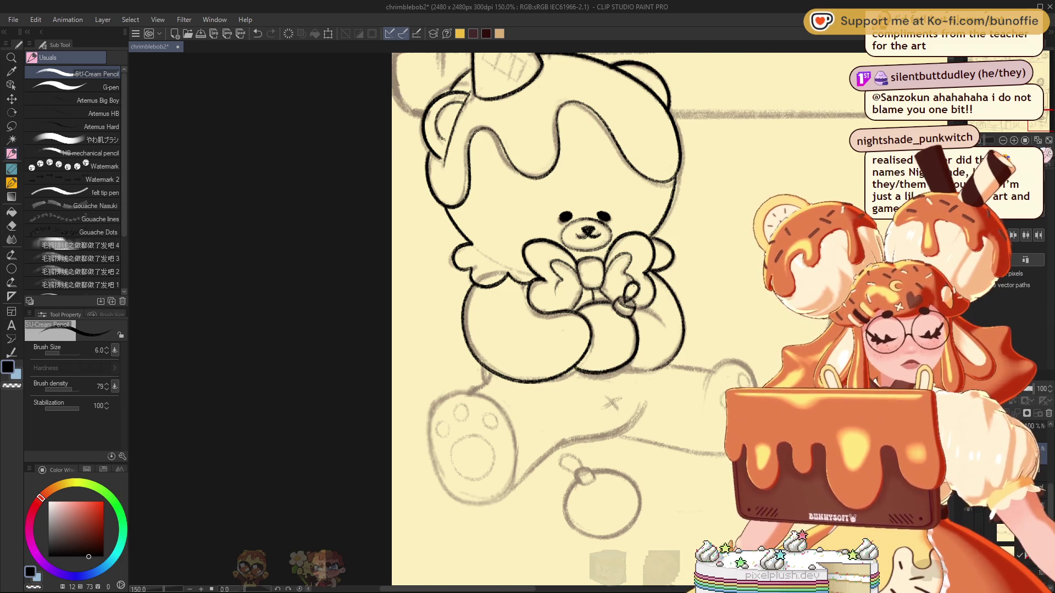
key("h")
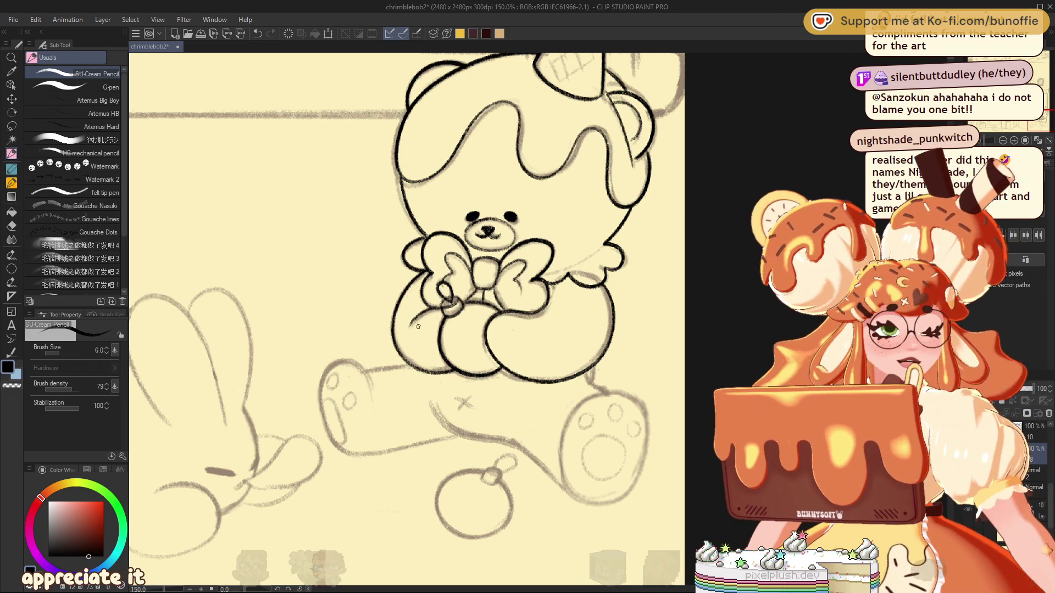
Ink the leg outline down to the foot, the foot's bottom curve, a toe bean and an edge stroke.
left_click_drag(1049, 123, 1045, 122)
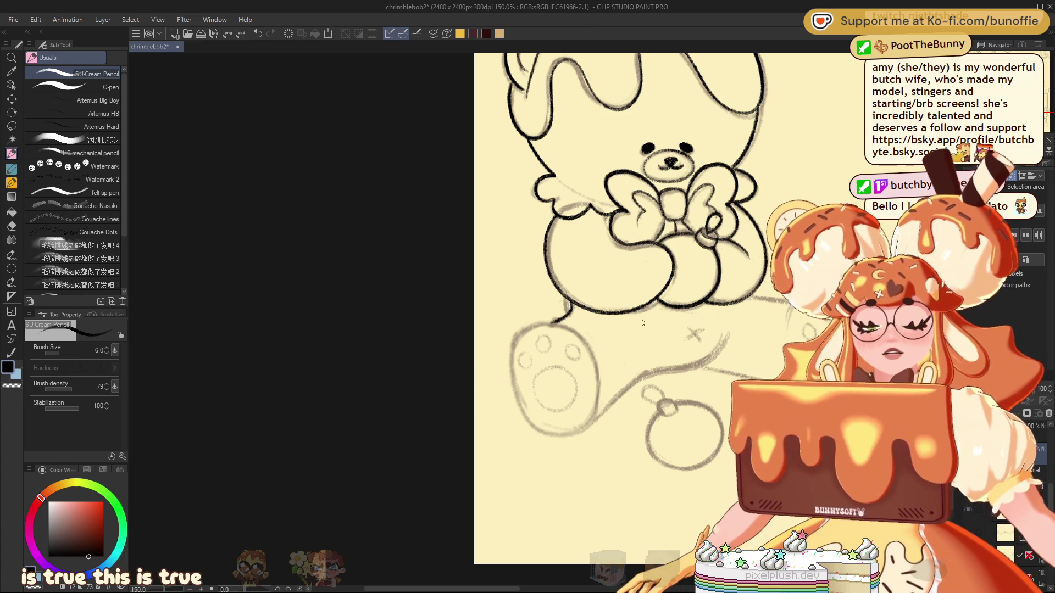
left_click_drag(1046, 120, 1047, 118)
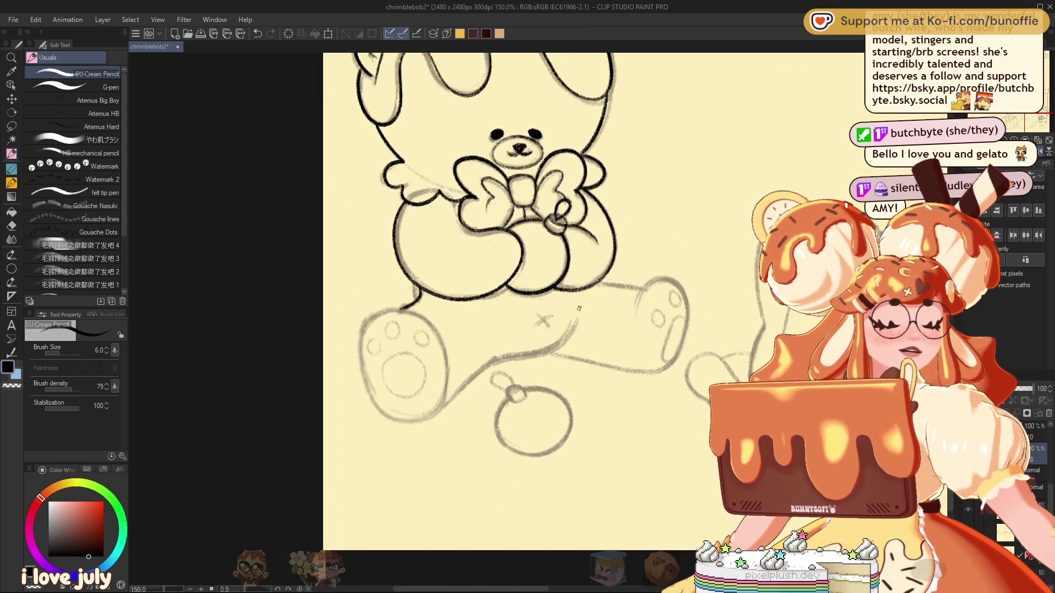
mouse_move(579, 310)
left_mouse_down()
mouse_move(571, 338)
mouse_move(511, 357)
mouse_move(443, 406)
left_mouse_up()
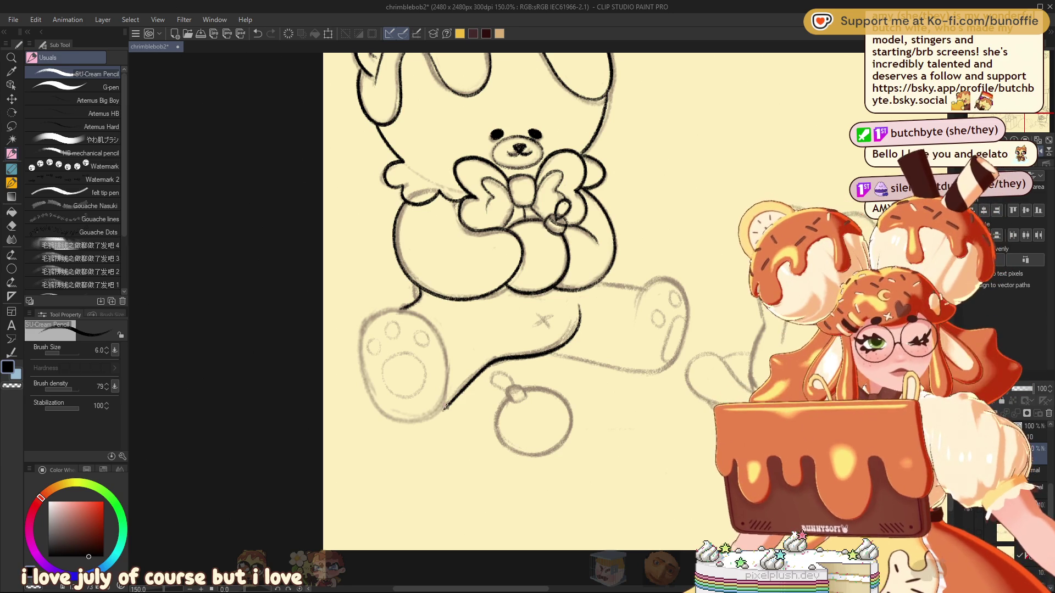
mouse_move(428, 419)
left_mouse_down()
mouse_move(380, 413)
mouse_move(357, 354)
left_mouse_up()
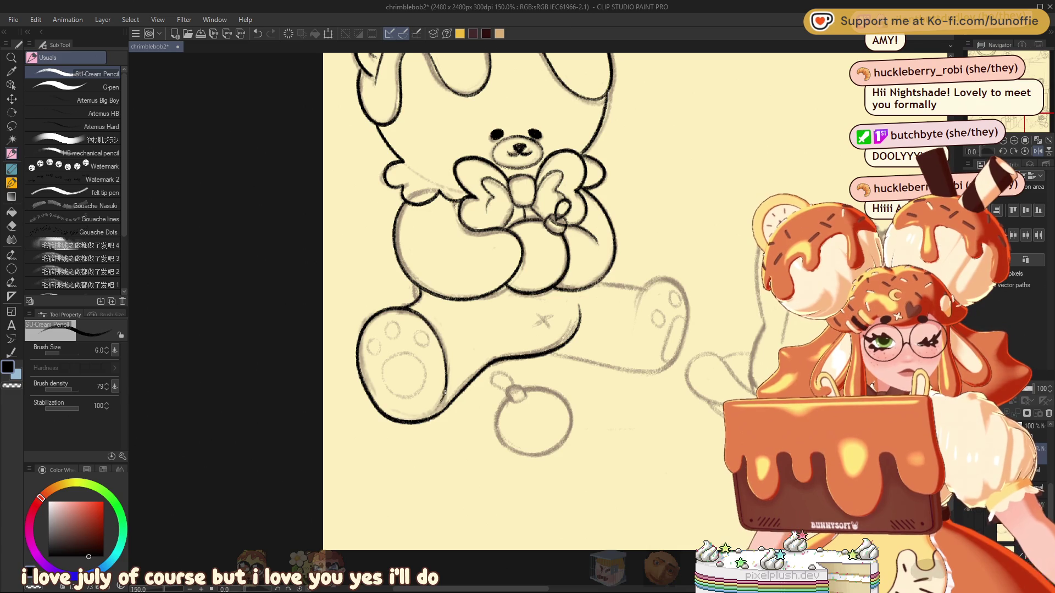
left_click_drag(393, 321, 396, 318)
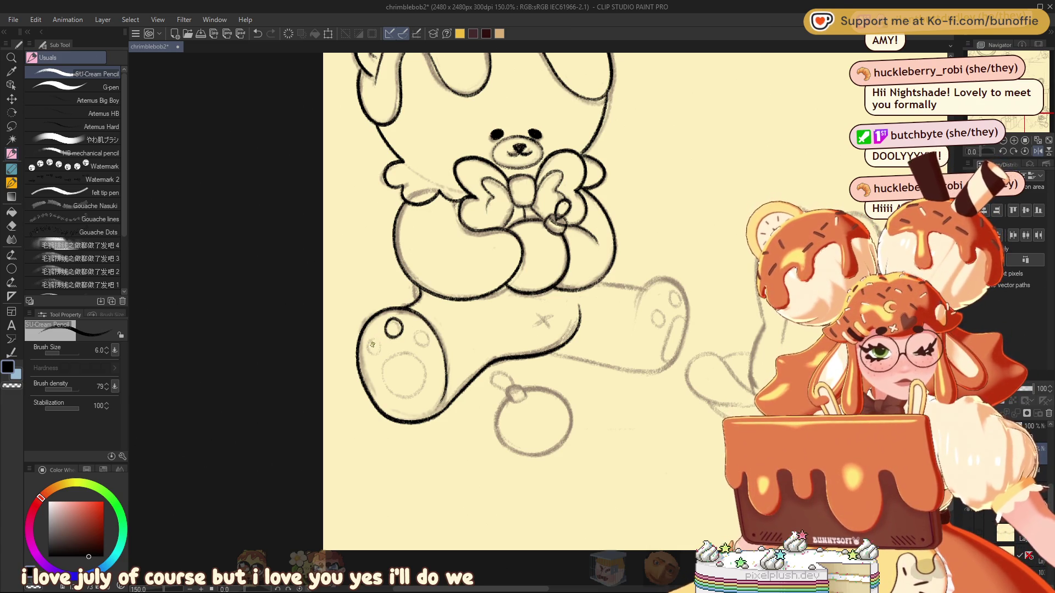
mouse_move(369, 342)
left_mouse_down()
mouse_move(380, 354)
mouse_move(369, 341)
mouse_move(416, 332)
left_mouse_up()
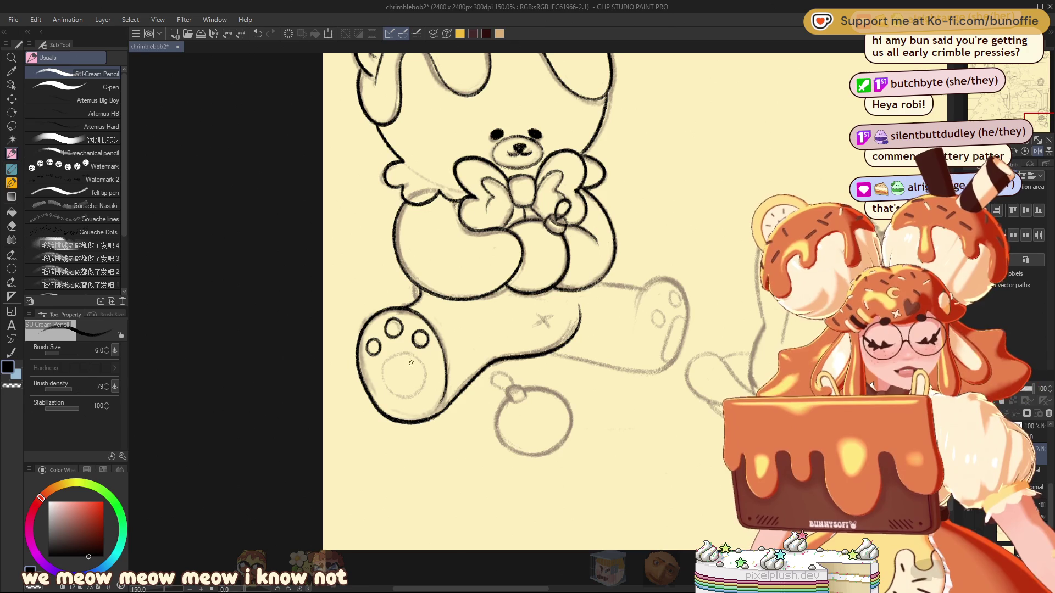
Draw the round paw pad, redrawing it once, then ink the leg's lower line and top edge.
mouse_move(401, 347)
left_mouse_down()
mouse_move(384, 357)
mouse_move(379, 385)
mouse_move(410, 395)
mouse_move(421, 361)
left_mouse_up()
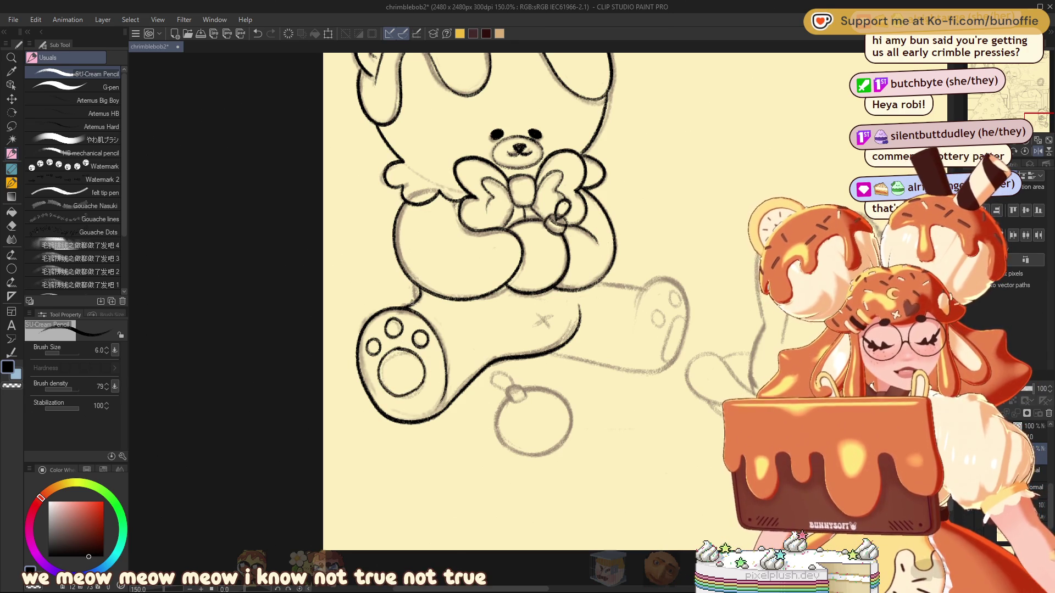
key("ctrl+z")
mouse_move(384, 354)
left_mouse_down()
mouse_move(389, 394)
mouse_move(403, 349)
left_mouse_up()
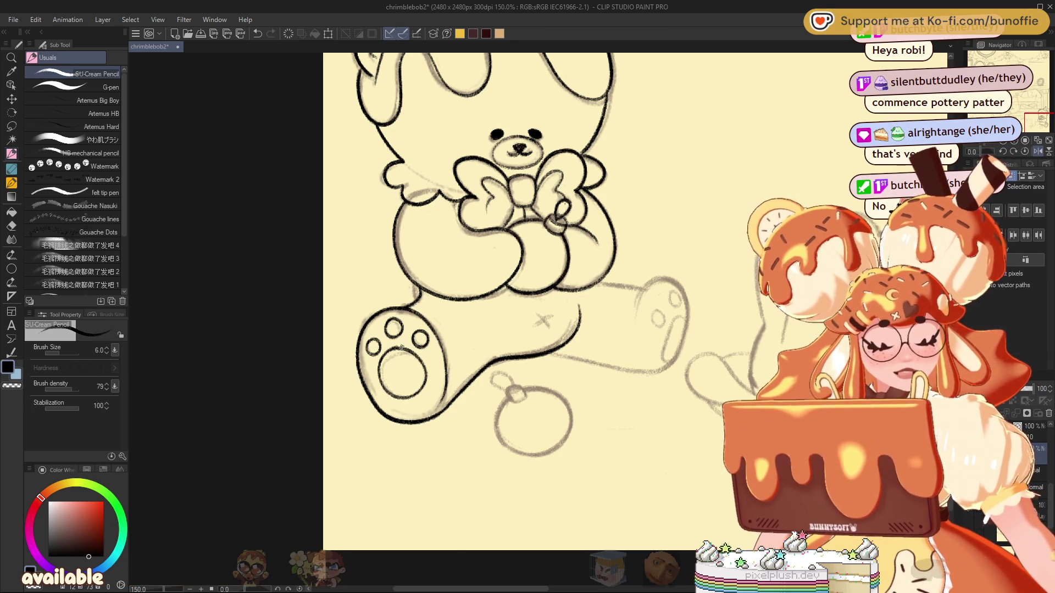
left_click_drag(549, 354, 612, 368)
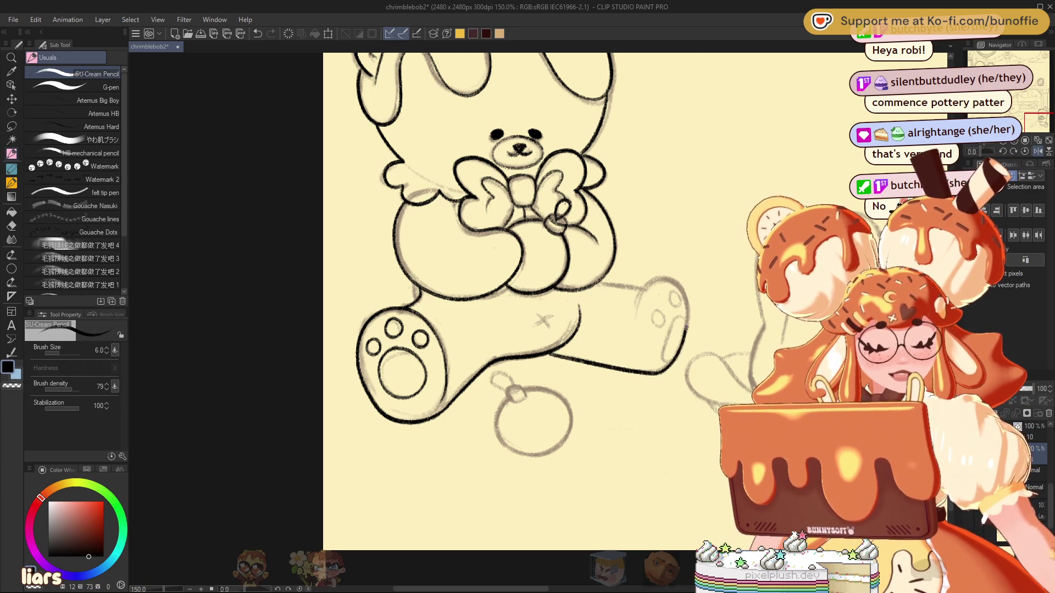
left_click_drag(640, 287, 597, 284)
left_click(1042, 152)
Ink the other foot's inner edge, the toe circle and the leg's X stitch, erasing a stray stroke.
left_click_drag(1030, 117, 1036, 116)
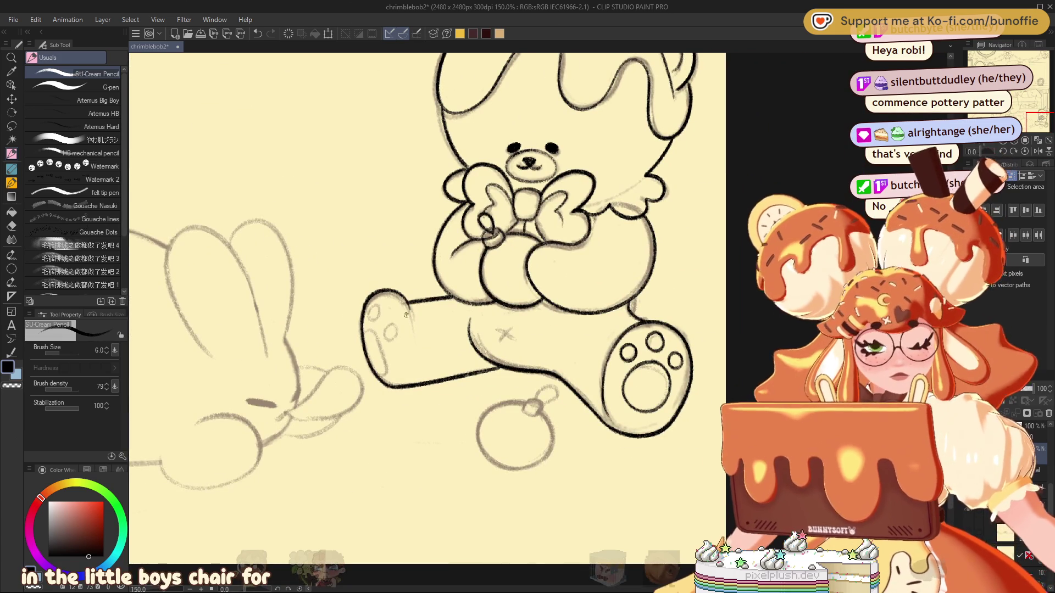
left_click_drag(366, 327, 385, 379)
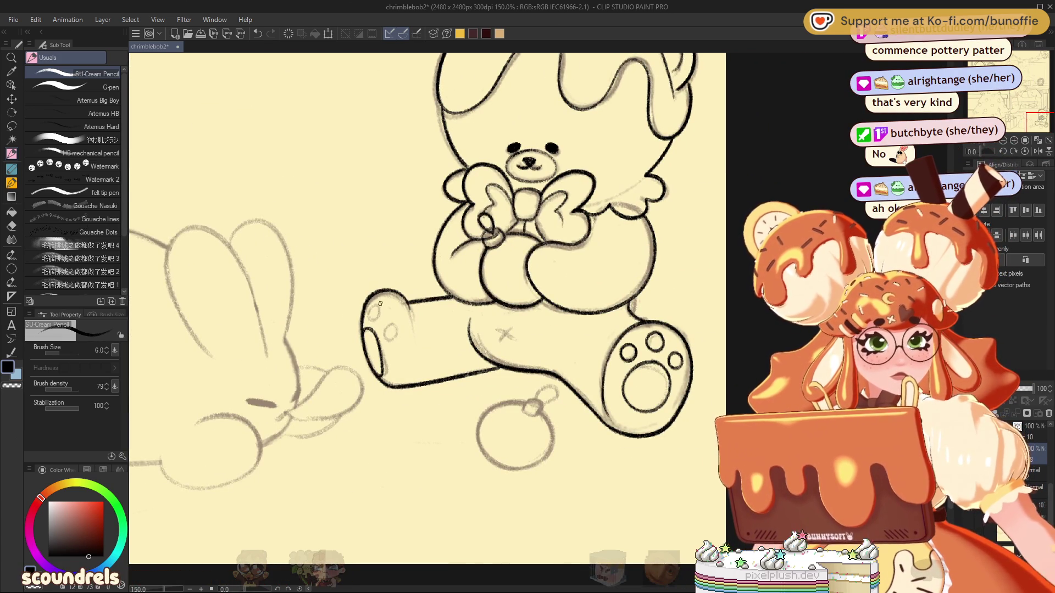
left_click_drag(374, 305, 368, 317)
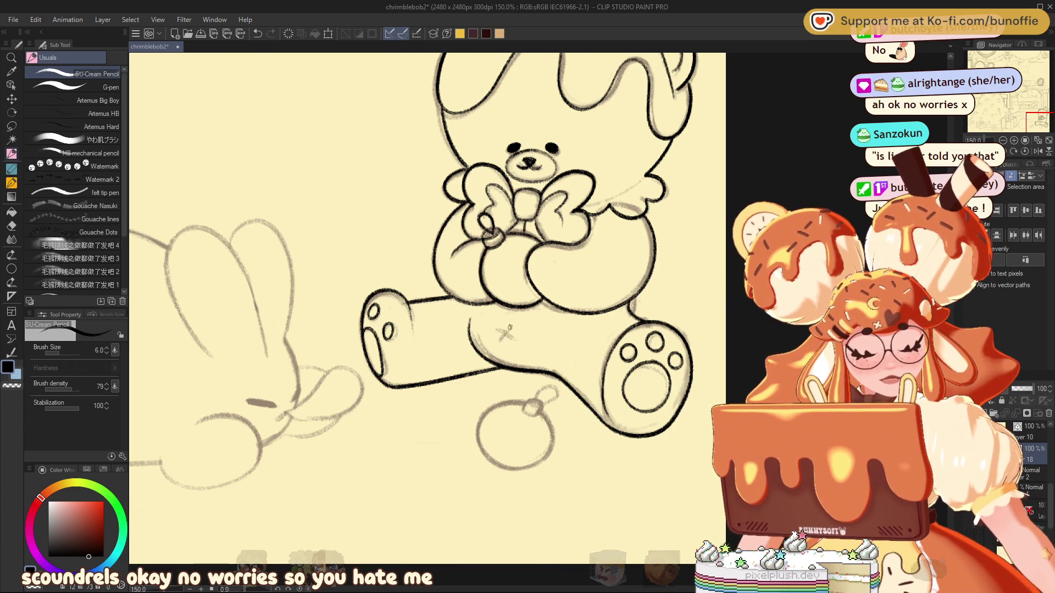
left_click_drag(498, 328, 511, 342)
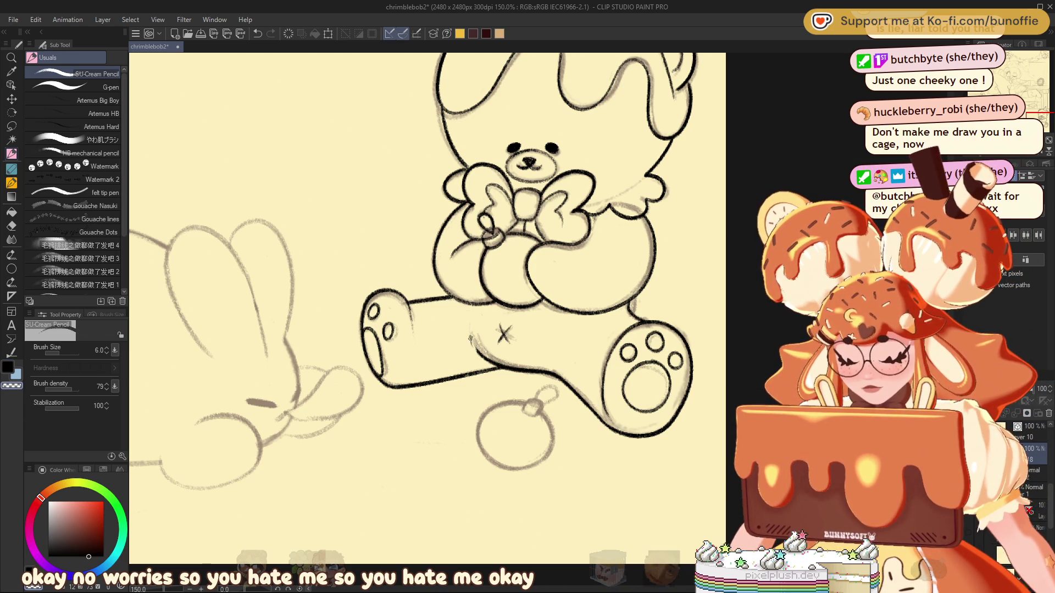
mouse_move(477, 346)
left_mouse_down()
mouse_move(471, 325)
mouse_move(489, 362)
left_mouse_up()
key("c")
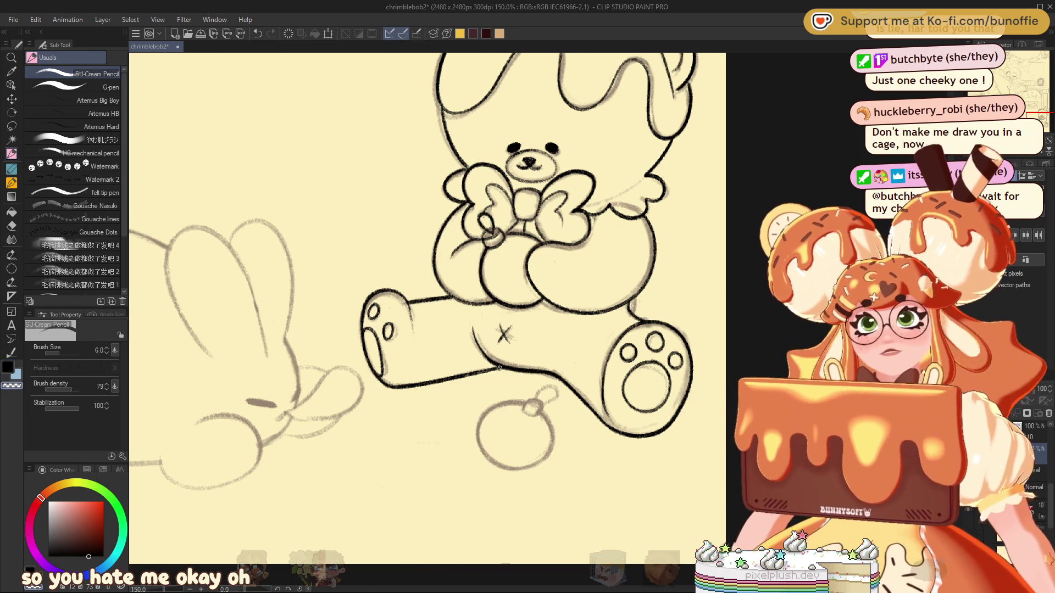
key("c")
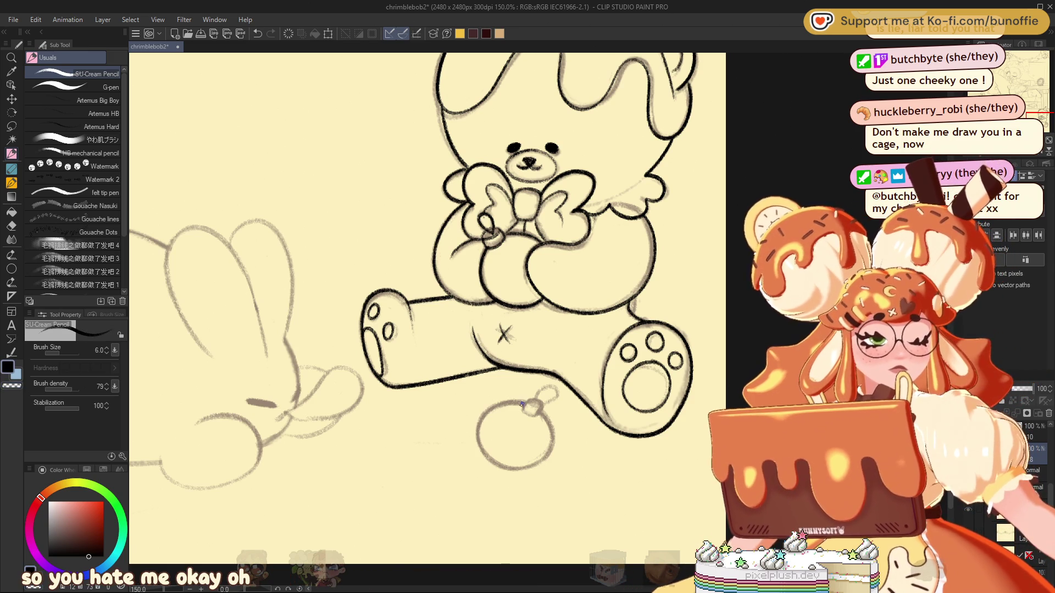
Ink the ornament's top outline and a hanging loop on its cap.
mouse_move(529, 405)
left_mouse_down()
mouse_move(488, 411)
mouse_move(486, 458)
mouse_move(535, 468)
mouse_move(548, 422)
left_mouse_up()
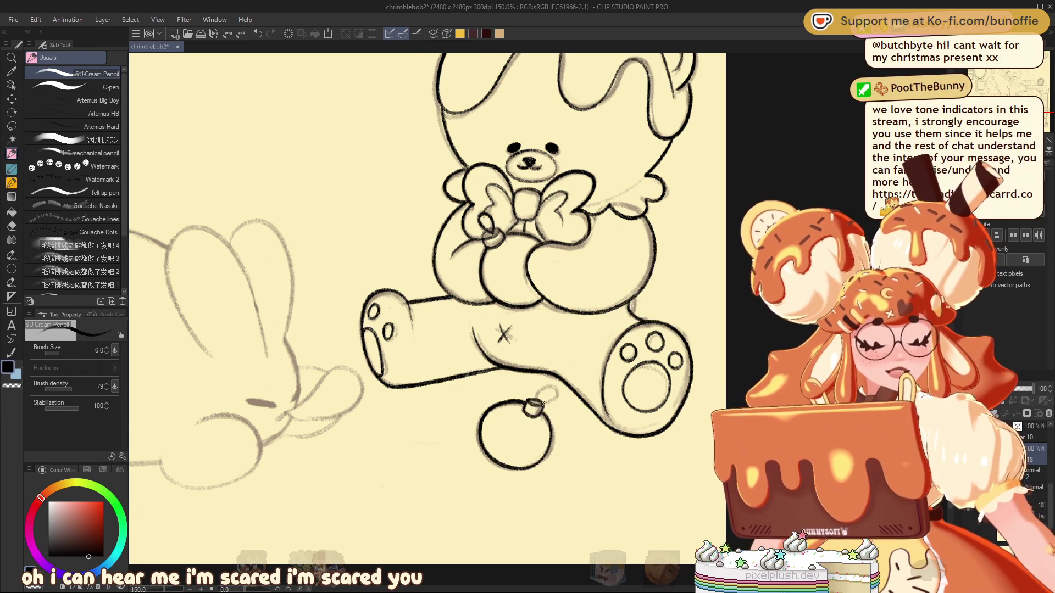
left_click_drag(535, 395, 544, 399)
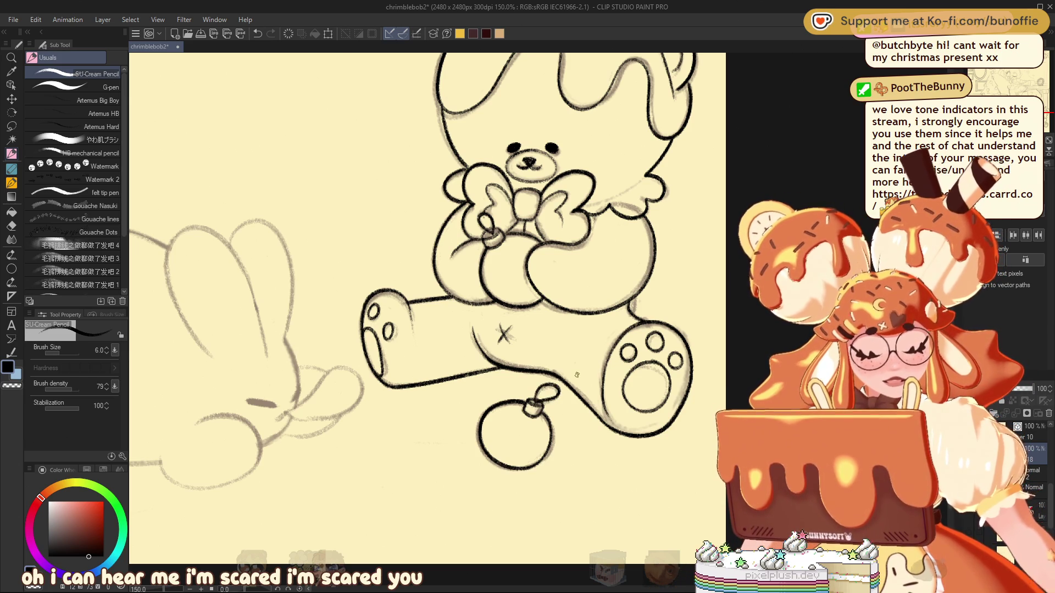
left_click_drag(598, 204, 586, 313)
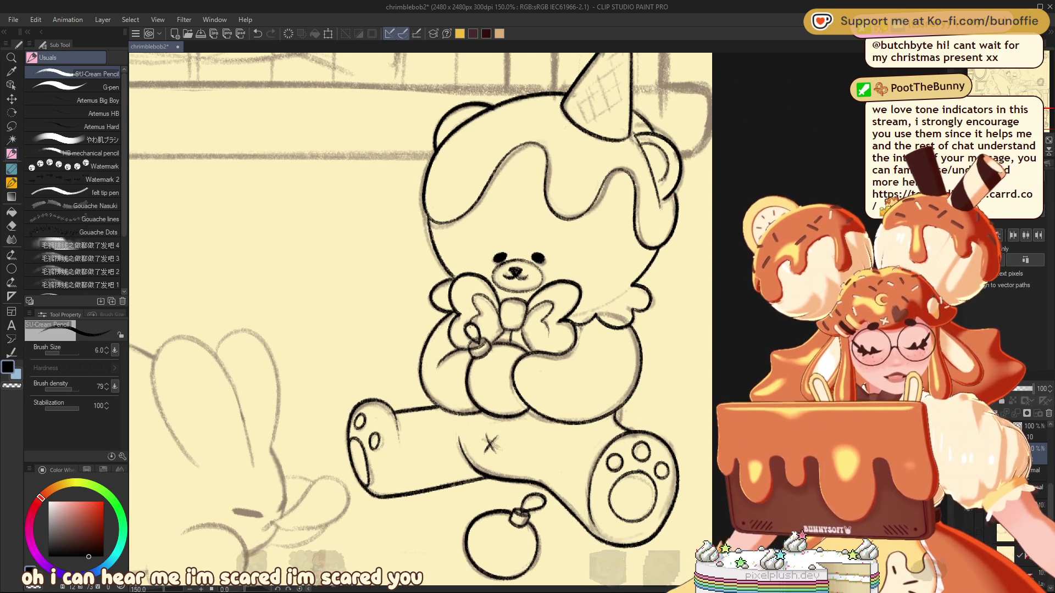
Draw three crosshatch strokes across the bear's cone hat.
mouse_move(615, 55)
left_mouse_down()
mouse_move(574, 272)
mouse_move(545, 304)
left_mouse_up()
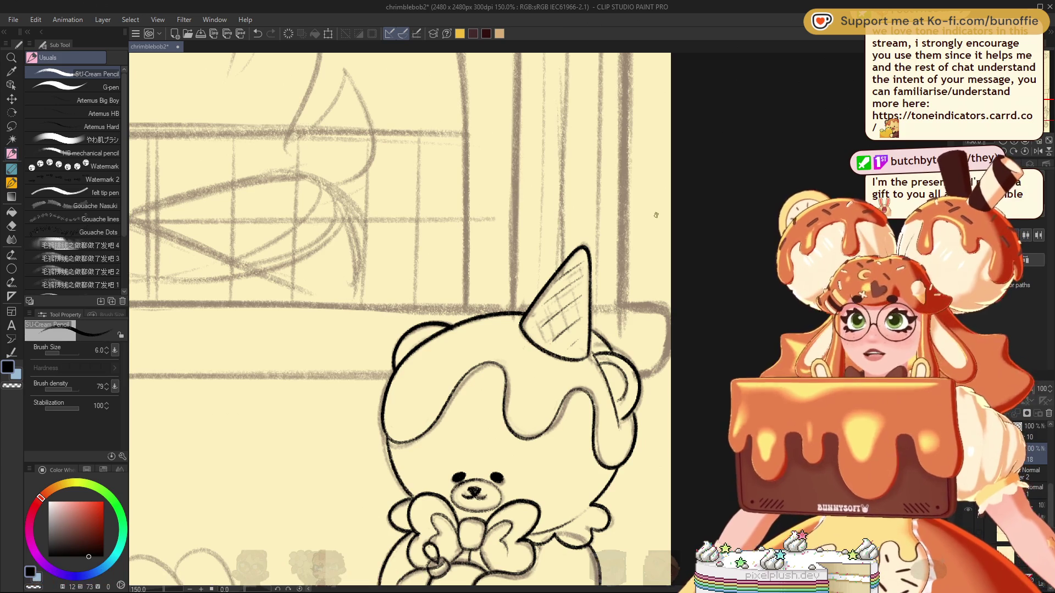
left_click_drag(542, 301, 556, 339)
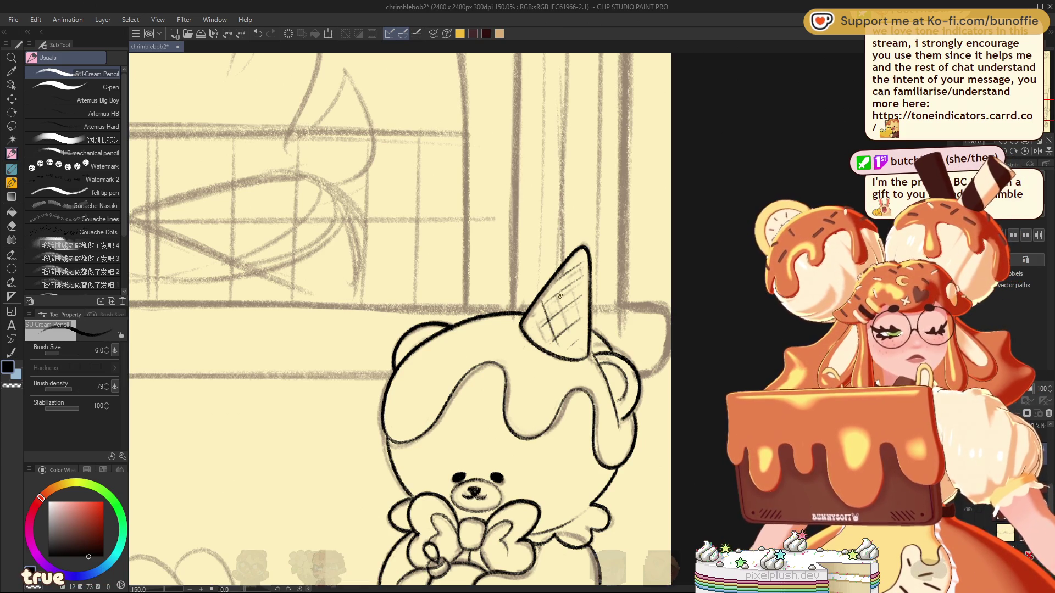
left_click_drag(562, 282, 552, 305)
left_click_drag(568, 265, 582, 312)
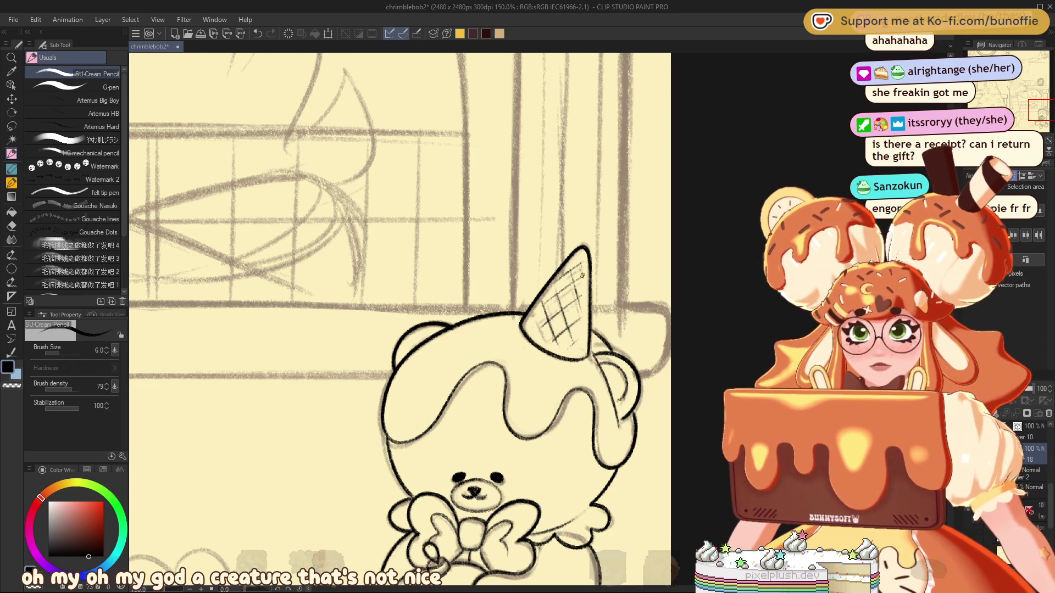
left_click_drag(1036, 114, 1034, 120)
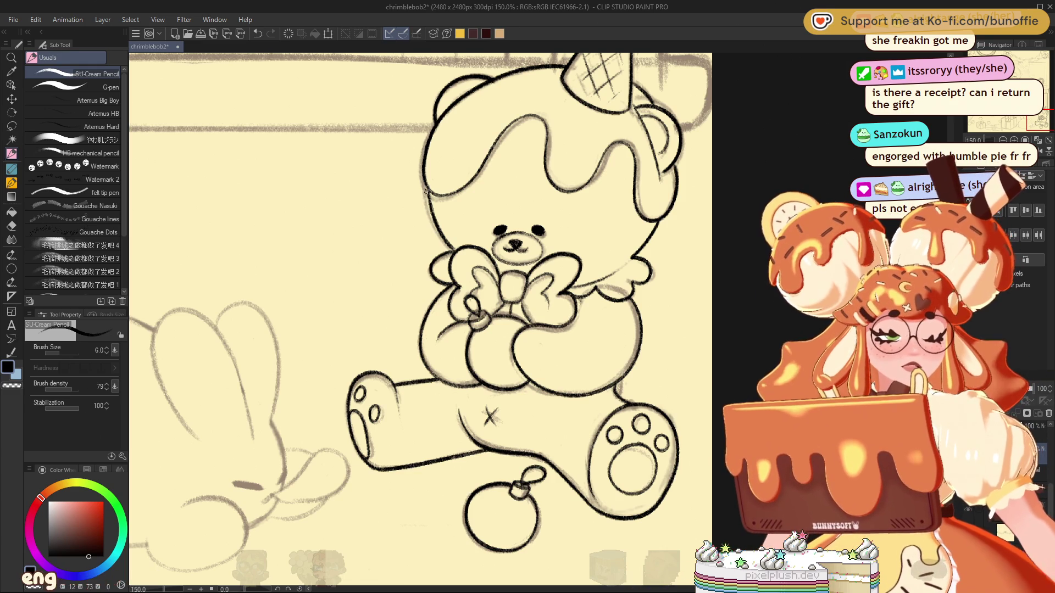
Extend the bear's left head outline downward, then pan to the bunny sketch.
left_click_drag(427, 189, 450, 246)
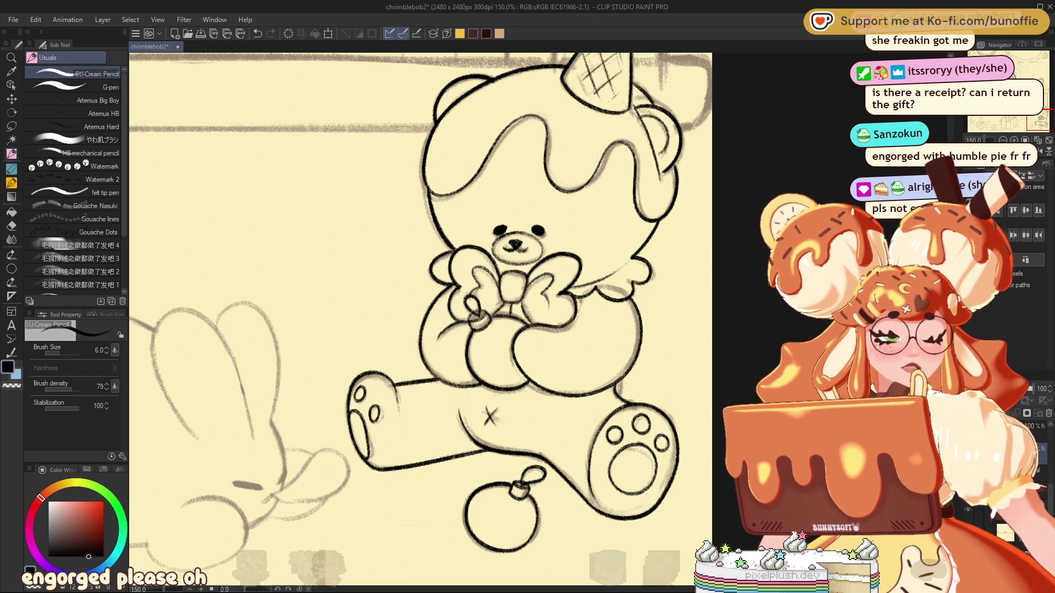
left_click_drag(1033, 114, 1023, 114)
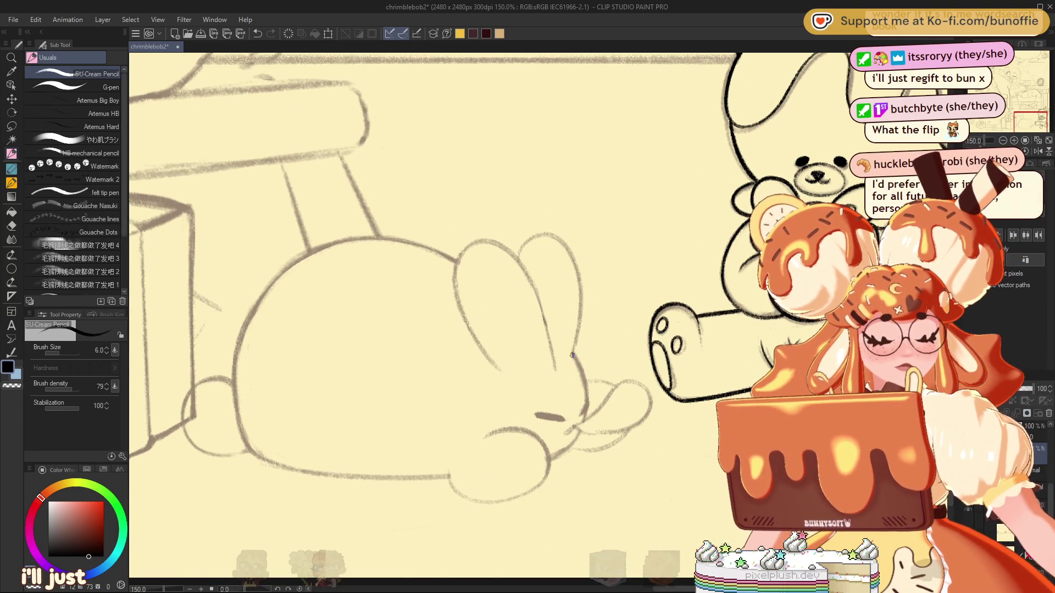
Ink the bunny's ear outlines, the tongue's curved outline and its closed eye.
mouse_move(581, 295)
left_mouse_down()
mouse_move(529, 233)
mouse_move(518, 264)
left_mouse_up()
mouse_move(554, 369)
left_mouse_down()
mouse_move(542, 306)
mouse_move(486, 242)
mouse_move(467, 335)
mouse_move(505, 377)
left_mouse_up()
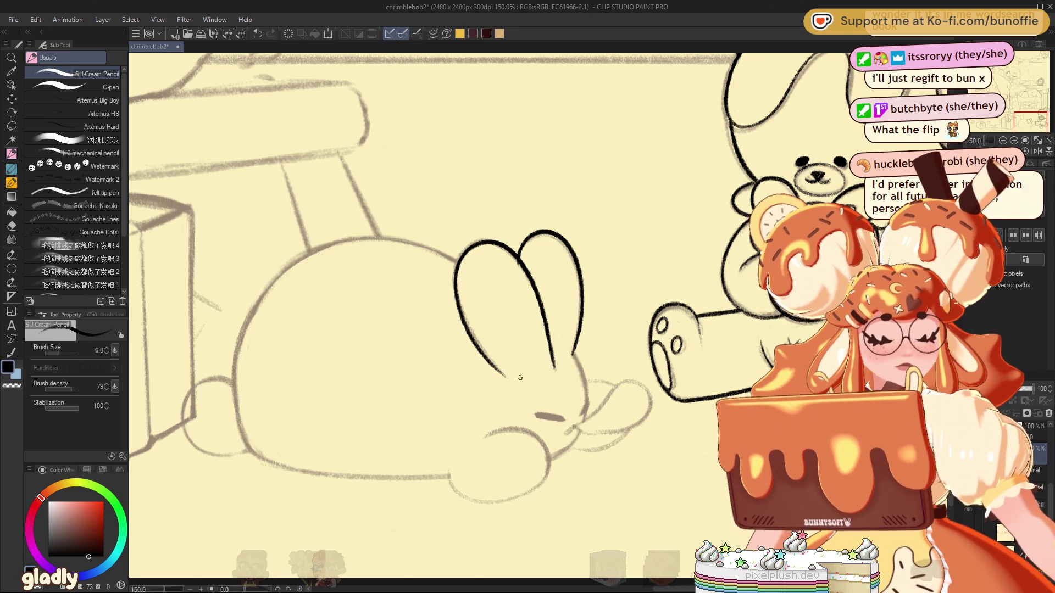
left_click_drag(571, 345, 584, 380)
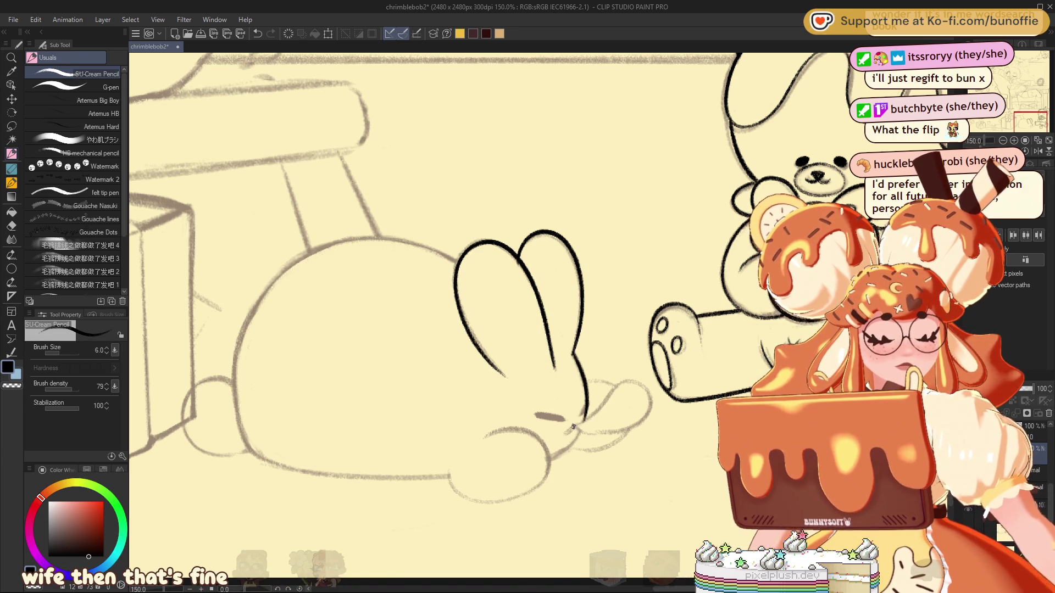
mouse_move(598, 409)
left_mouse_down()
mouse_move(651, 393)
mouse_move(576, 427)
left_mouse_up()
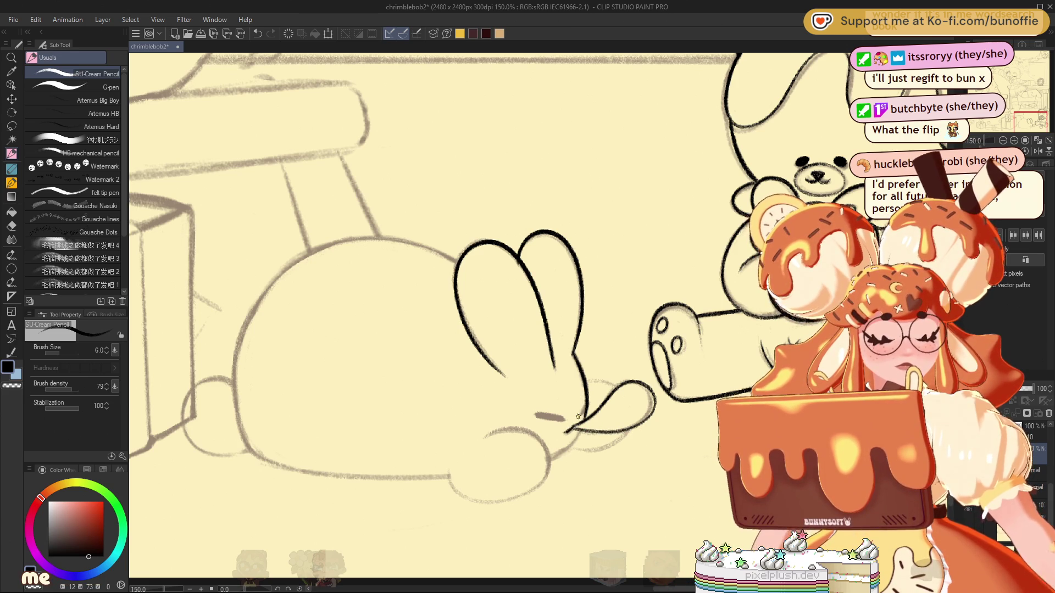
left_click_drag(587, 401, 578, 416)
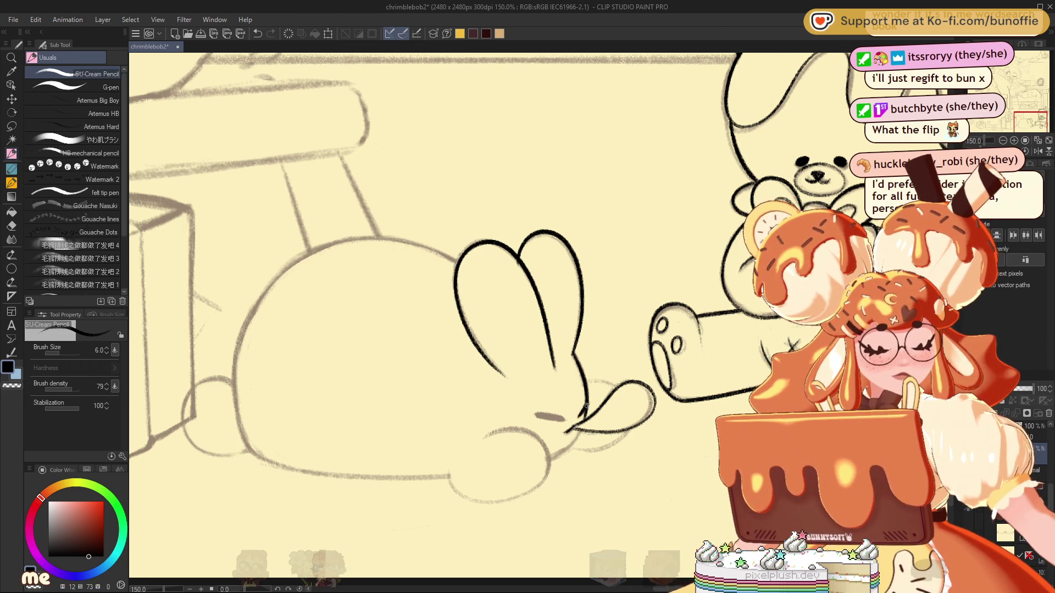
mouse_move(556, 416)
left_mouse_down()
mouse_move(534, 416)
mouse_move(564, 419)
mouse_move(548, 458)
left_mouse_up()
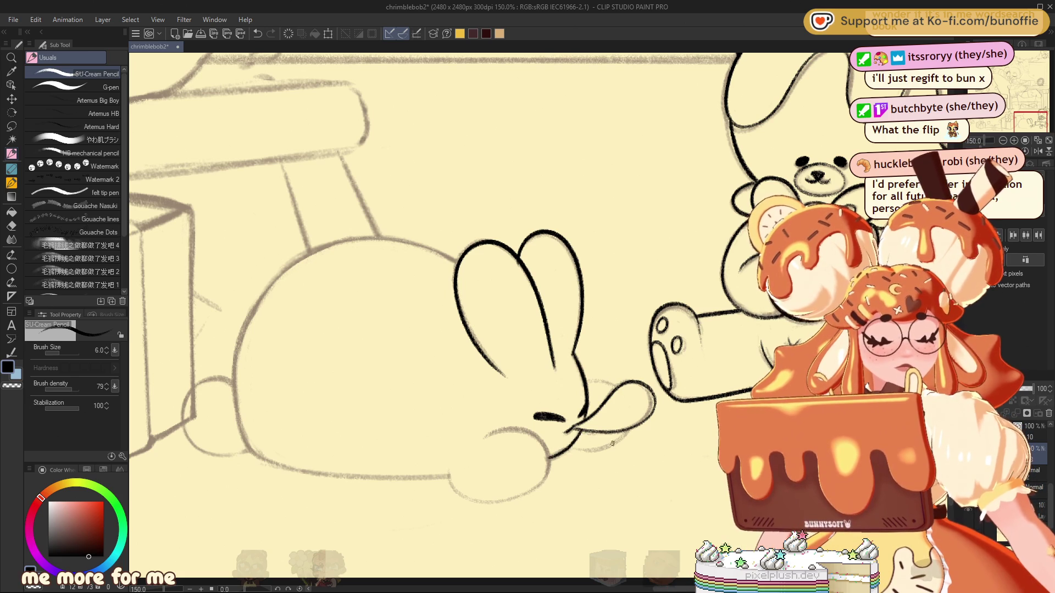
Ink the tongue's upper edge and redraw its bottom edge after undoing a bad stroke.
left_click_drag(586, 384, 613, 393)
mouse_move(636, 426)
left_mouse_down()
mouse_move(626, 443)
mouse_move(576, 448)
left_mouse_up()
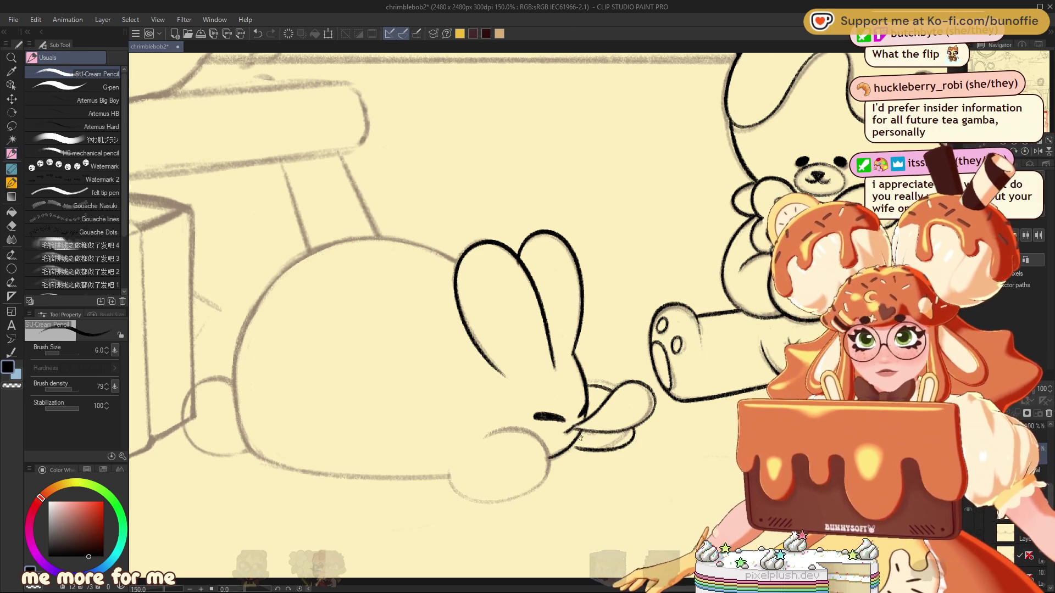
key("ctrl+z")
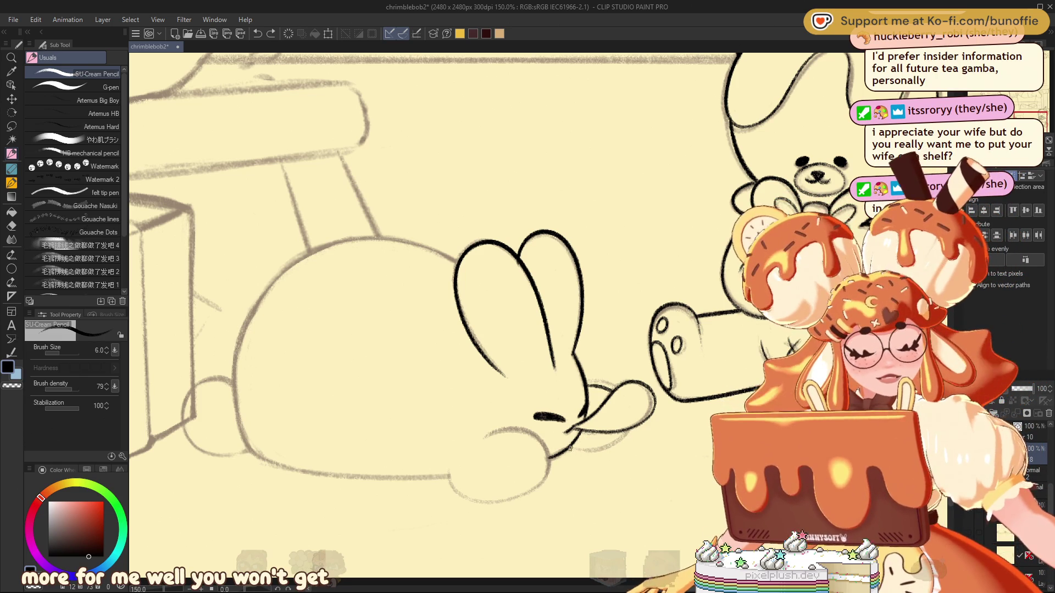
left_click_drag(568, 447, 613, 448)
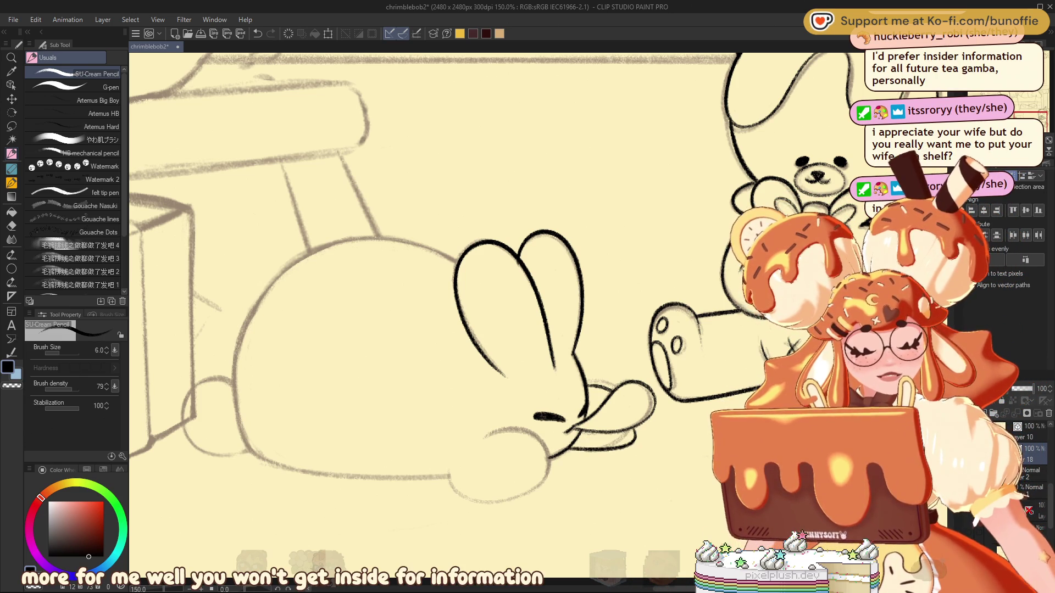